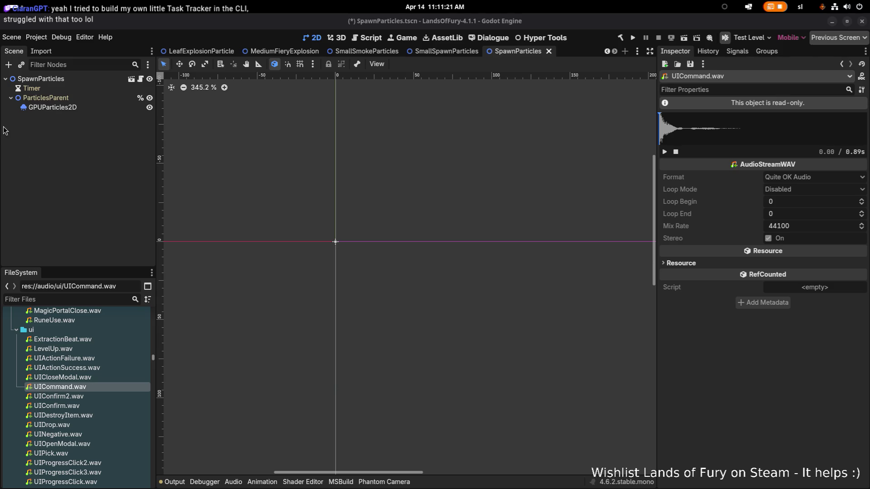
Save SpawnParticles.tscn with GPUParticles2D selected, then bring up the Rocky stairs image search
click(98, 107)
key(ctrl+s)
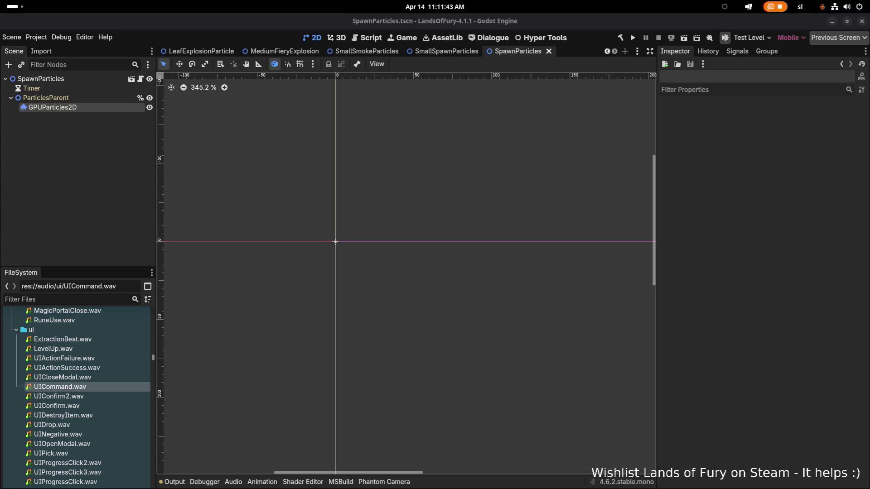
key(alt+Tab)
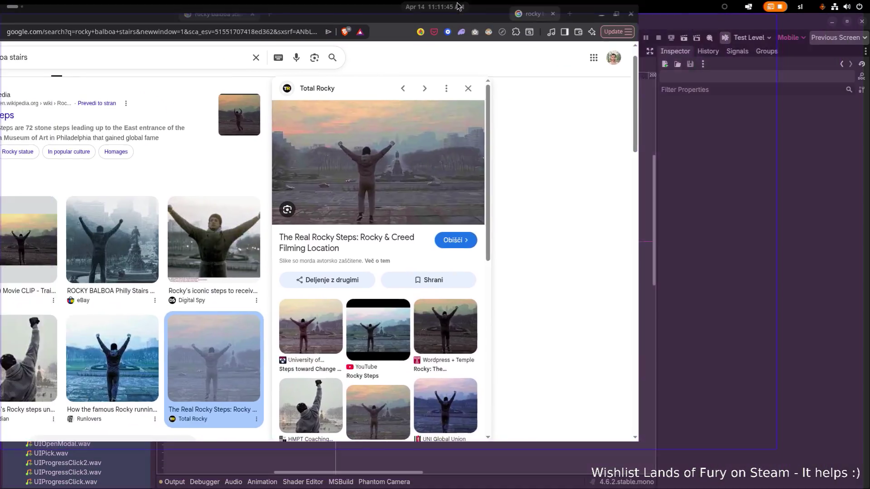
Open the totalrocky.com Rocky Steps page and shrink the browser window beside Godot
click(523, 125)
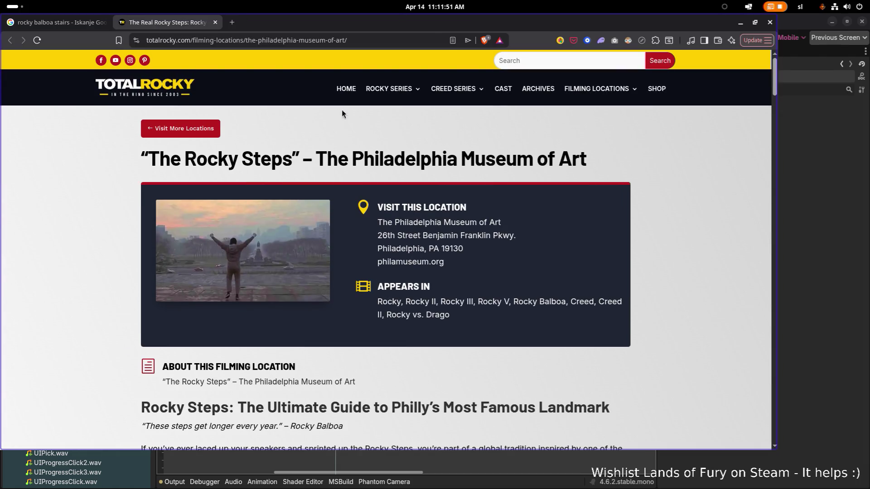
mouse_move(392, 21)
mouse_down()
mouse_move(32, 155)
mouse_move(0, 154)
mouse_up()
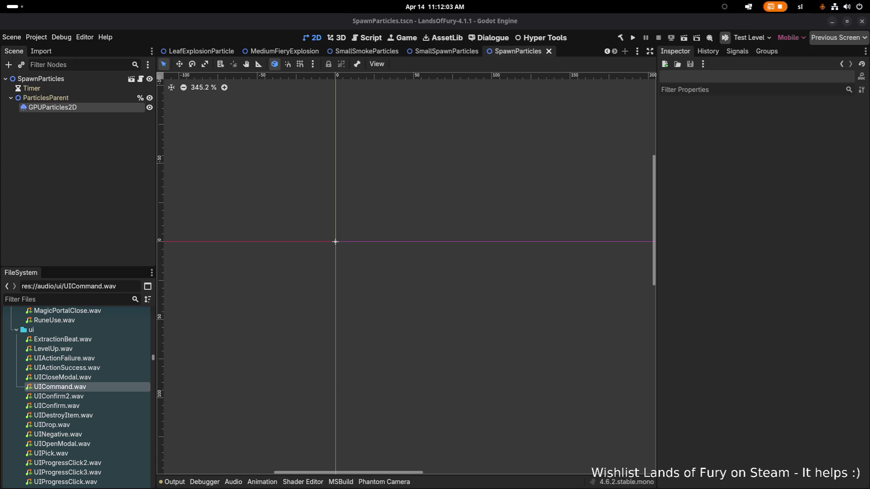
key(alt+Tab)
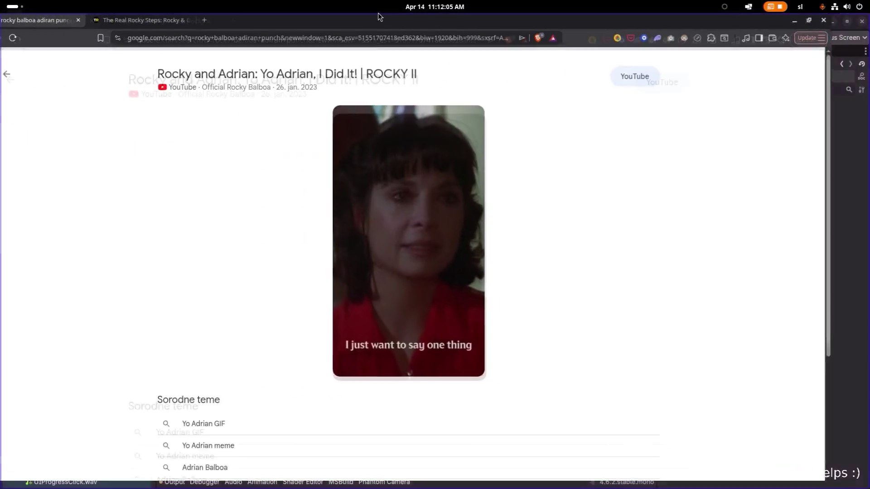
Mute the Rocky clip, unmute it at low volume, and return to Godot
scroll(406, 282, down, 1)
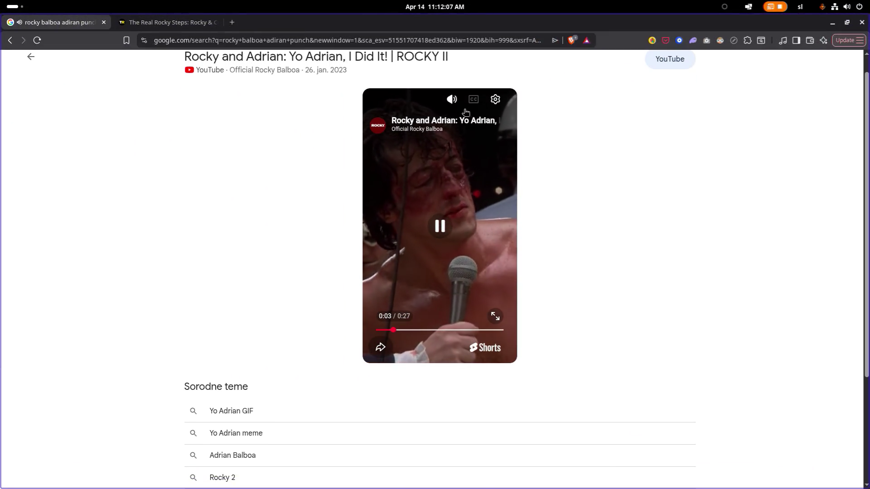
click(452, 99)
click(451, 167)
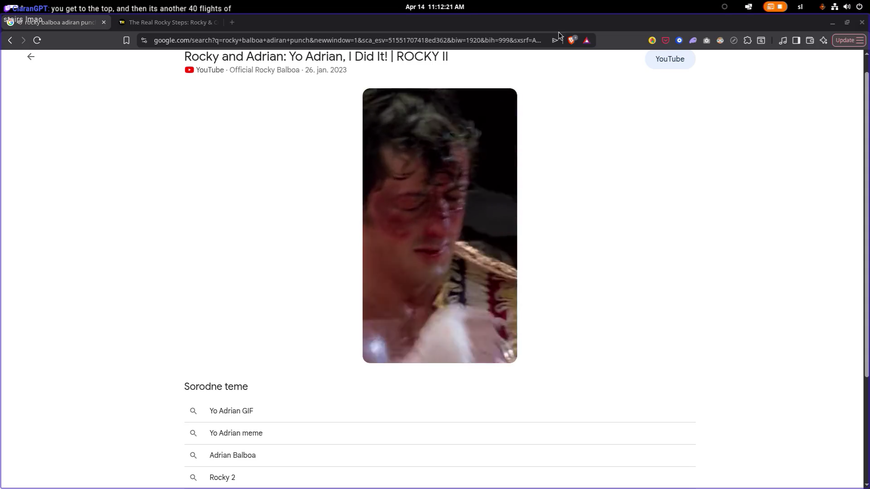
key(alt+Tab)
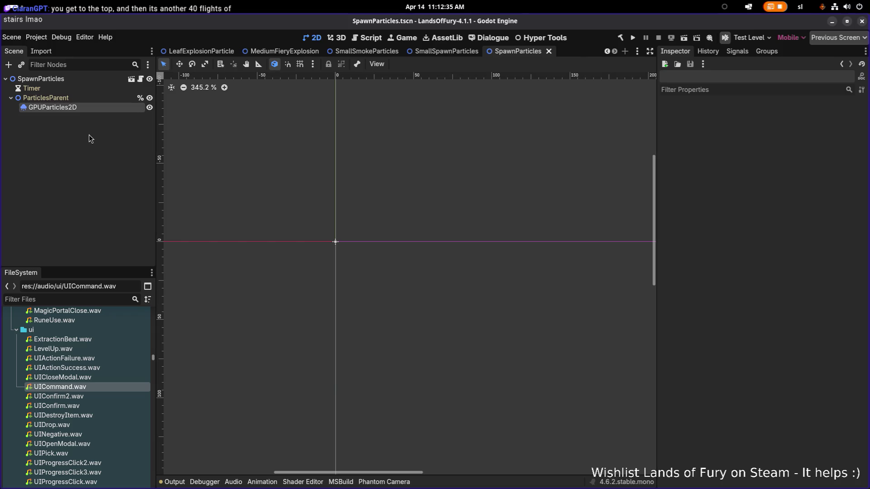
Select GPUParticles2D to show Amount 50, One Shot, 2.0 s lifetime, and save the scene
click(83, 98)
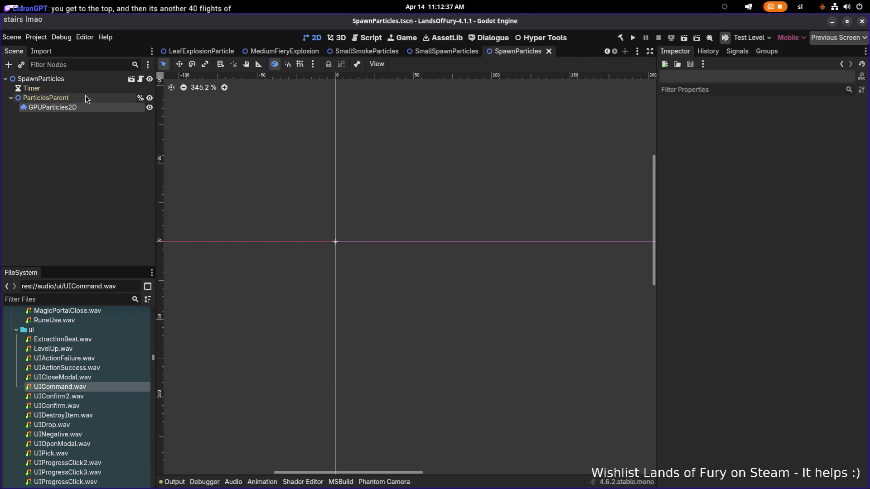
key(ctrl+s)
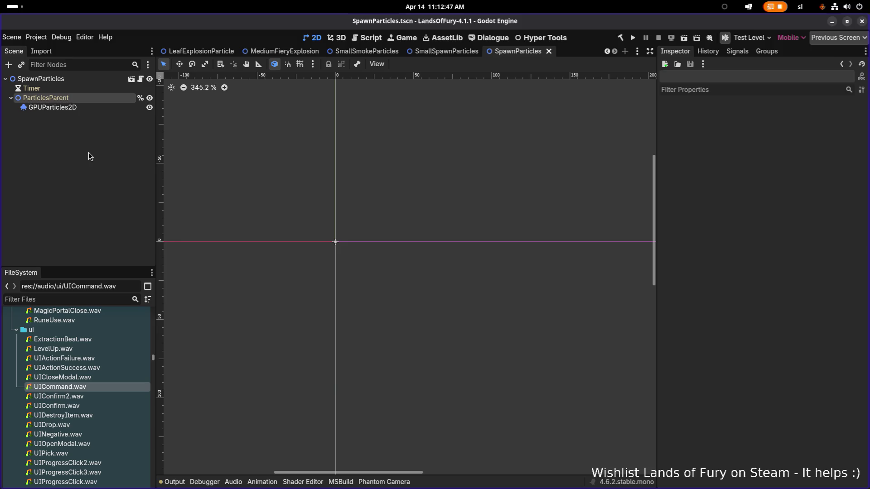
click(109, 90)
click(107, 99)
click(103, 108)
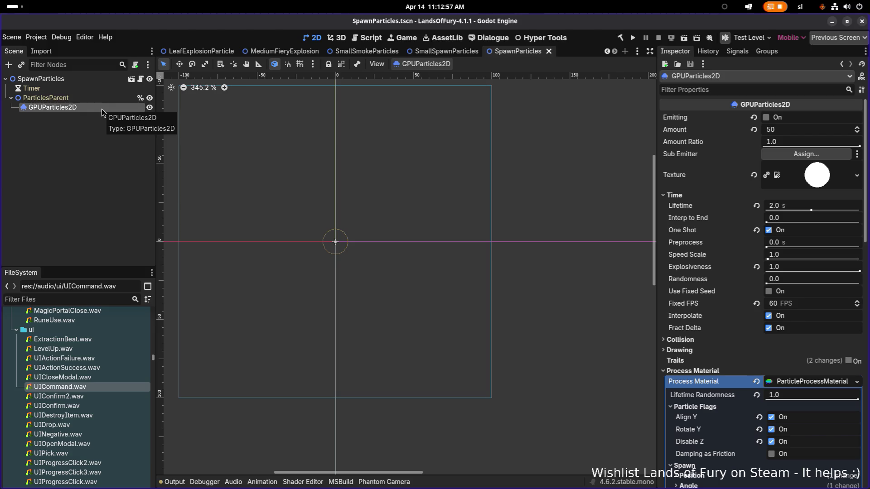
key(ctrl+s)
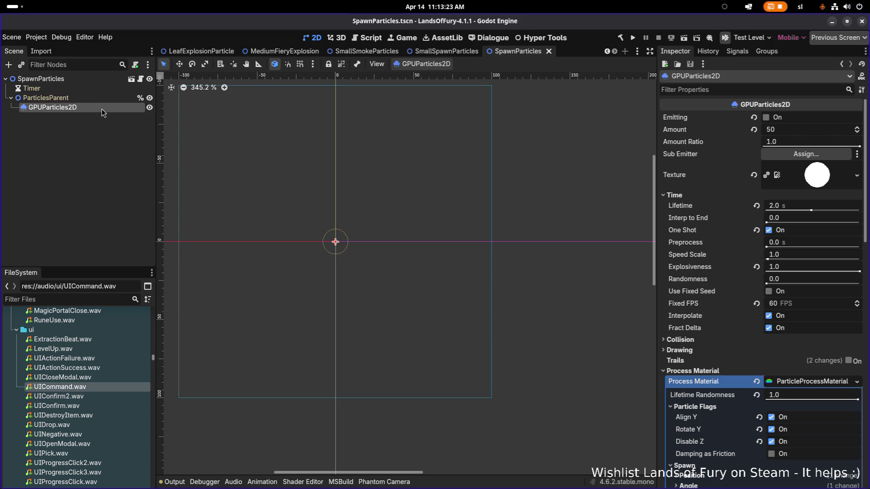
key(alt+Tab)
key(alt+Tab)
key(alt+Tab)
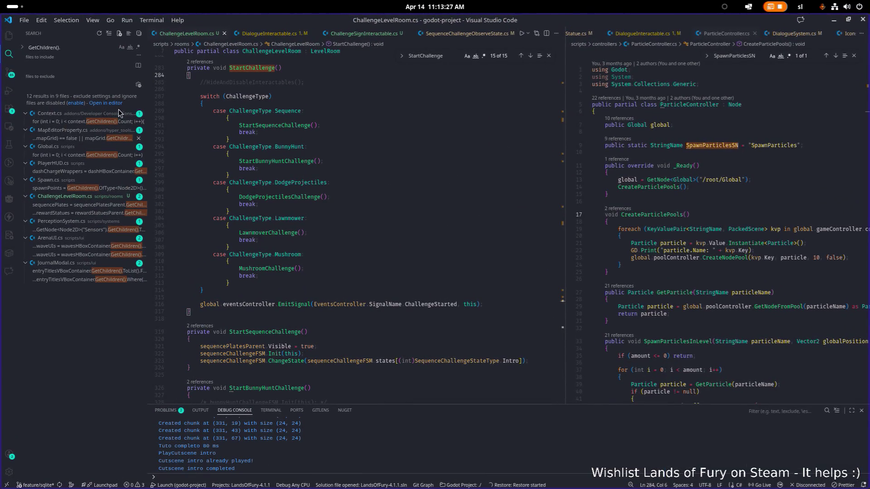
click(516, 204)
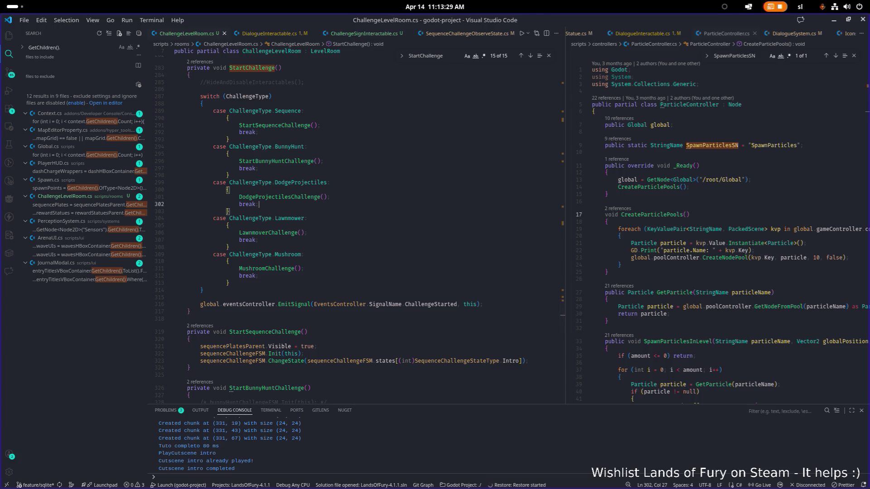
key(alt+Tab)
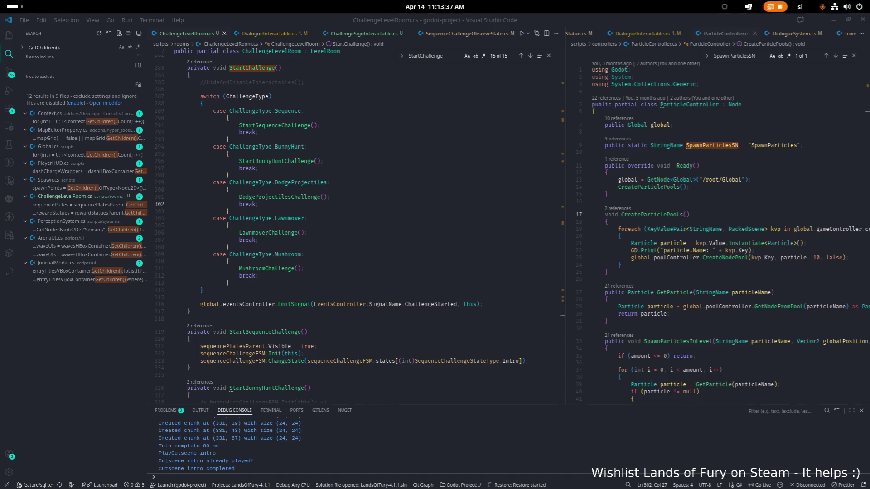
click(339, 135)
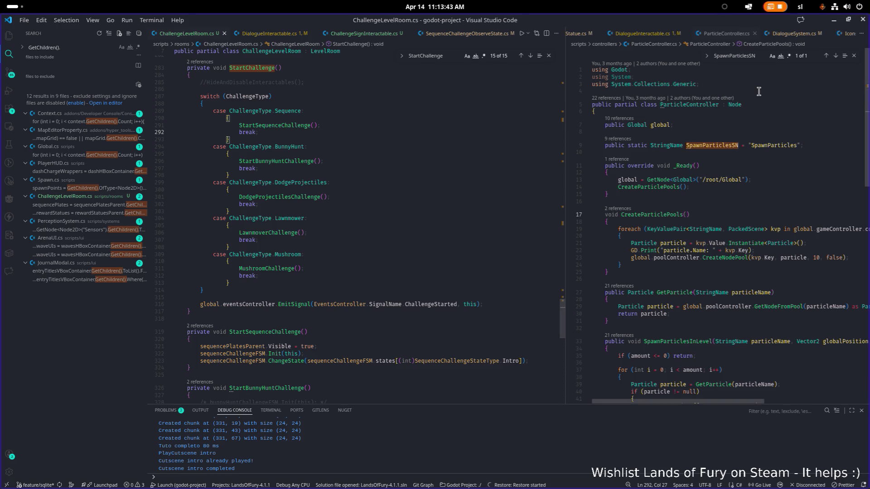
click(834, 21)
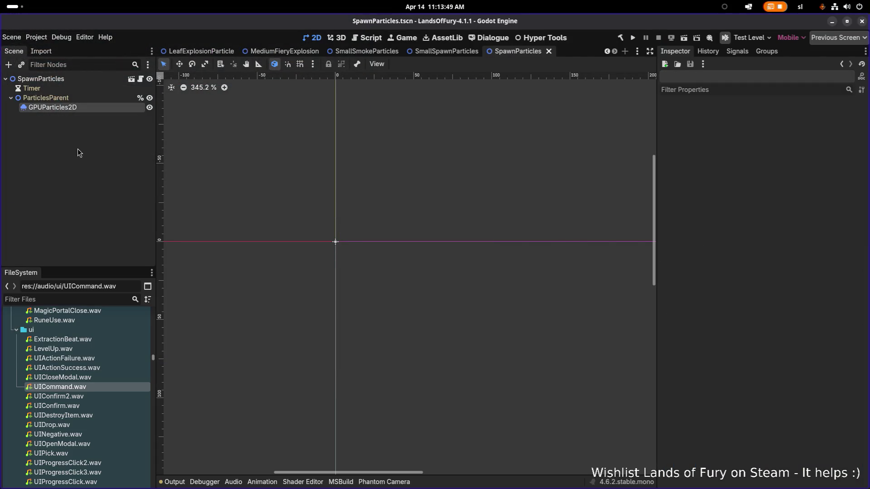
key(alt+Tab)
key(Tab)
key(Tab)
key(Tab)
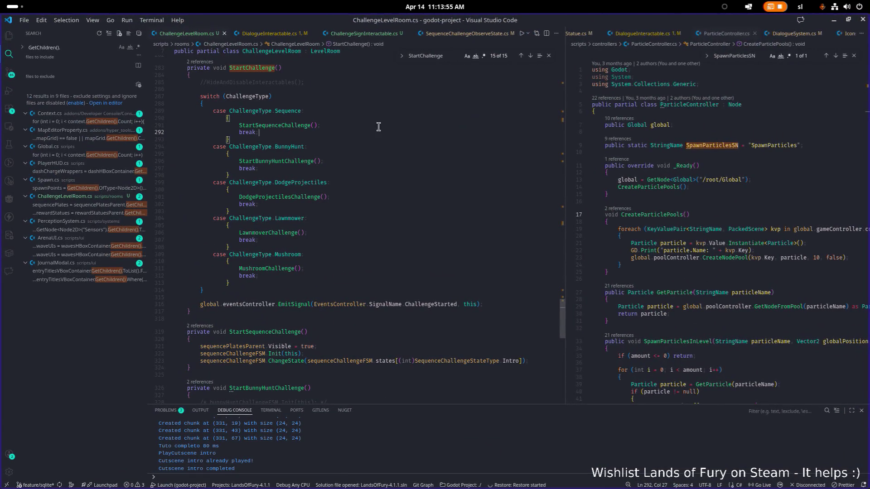
click(401, 139)
scroll(399, 177, down, 3)
click(392, 200)
scroll(393, 200, down, 4)
scroll(392, 200, up, 7)
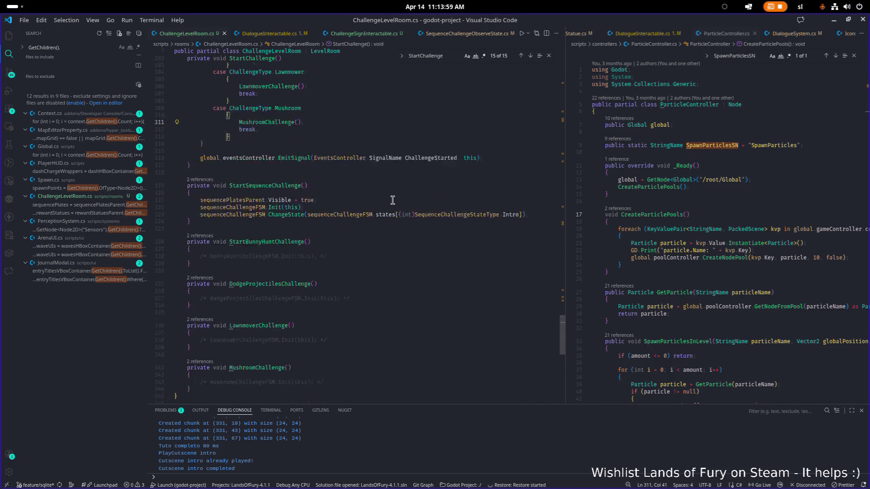
scroll(392, 200, down, 8)
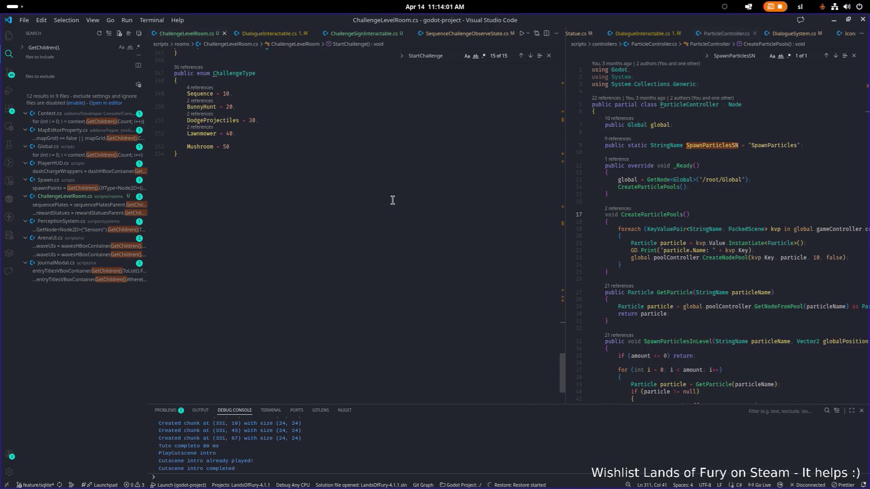
key(alt+Tab)
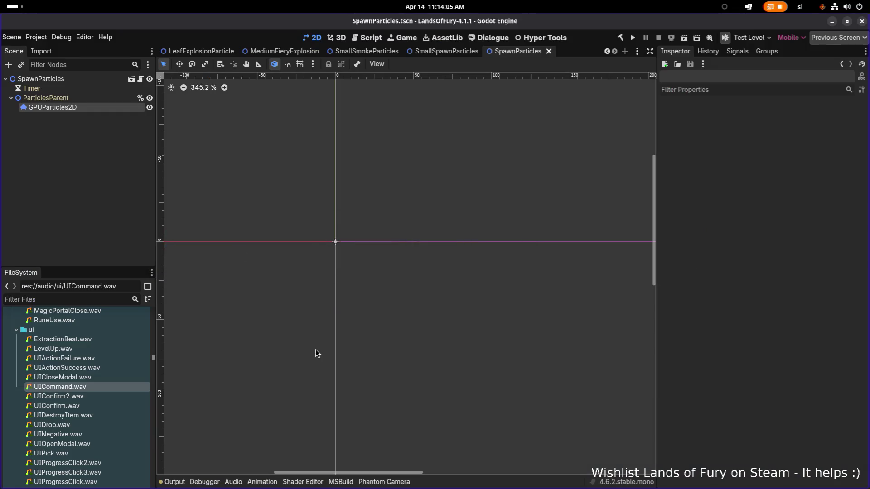
Preview UICommand.wav and UICloseModal.wav several times each
click(93, 386)
click(664, 152)
click(664, 153)
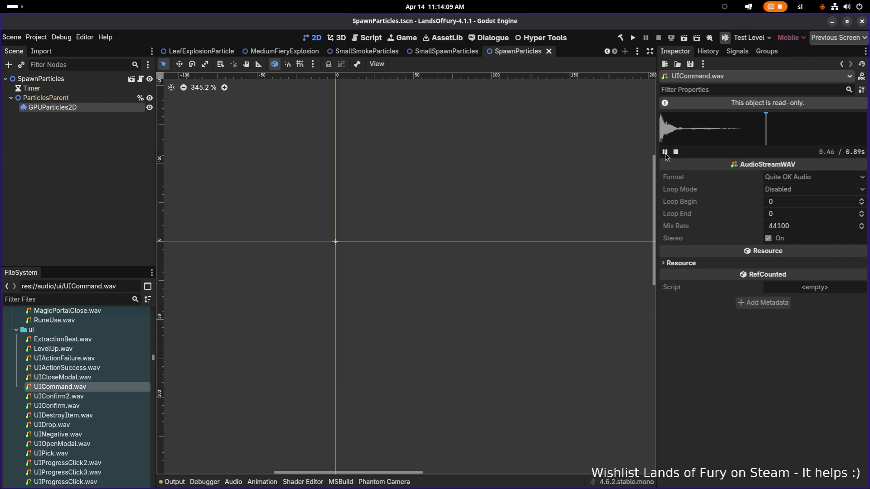
click(665, 153)
click(70, 376)
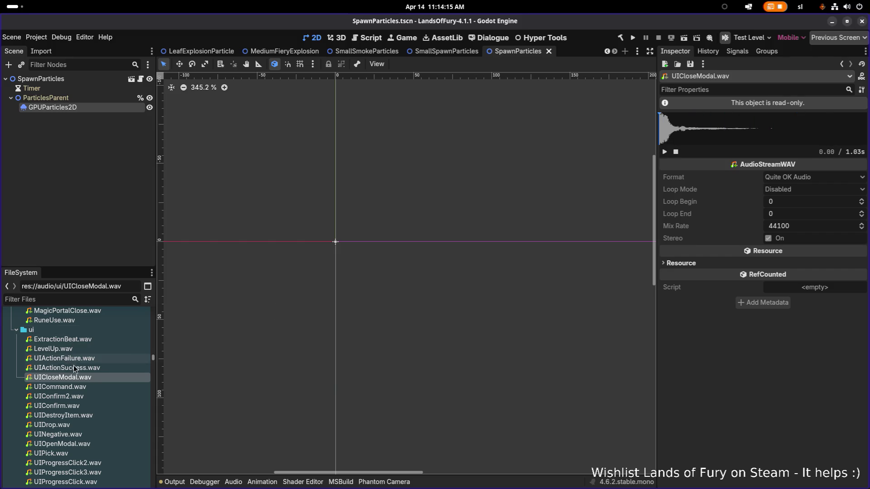
click(665, 152)
click(664, 152)
Move to UIActionSuccess.wav and replay its preview repeatedly
key(Up)
click(665, 151)
click(665, 151)
click(664, 151)
click(665, 152)
click(665, 151)
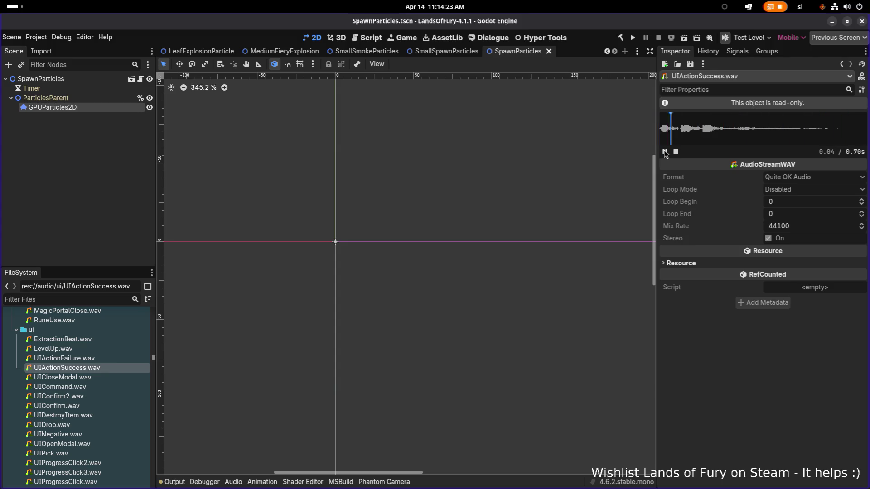
click(664, 152)
click(665, 151)
click(665, 151)
click(665, 151)
click(665, 152)
click(665, 151)
click(665, 152)
click(665, 151)
click(664, 151)
click(665, 152)
click(664, 151)
click(665, 152)
click(665, 151)
Preview UIActionFailure.wav and LevelUp.wav for comparison
click(107, 360)
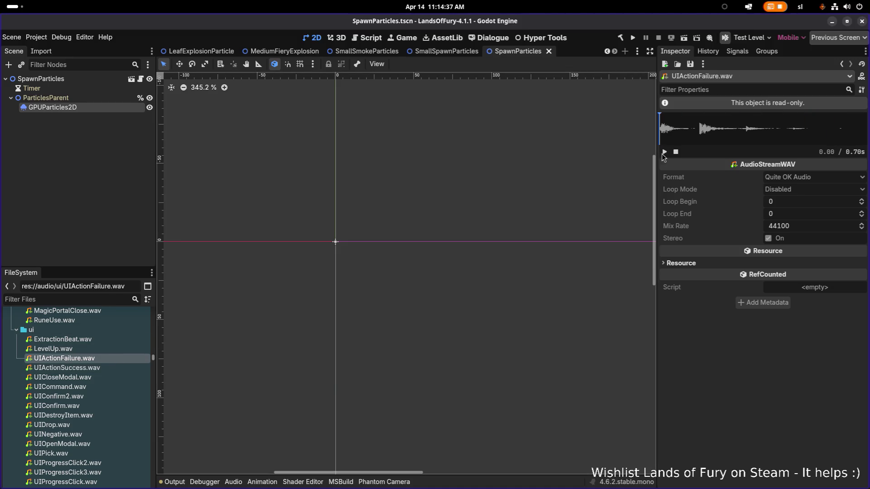
click(665, 151)
click(665, 152)
click(55, 349)
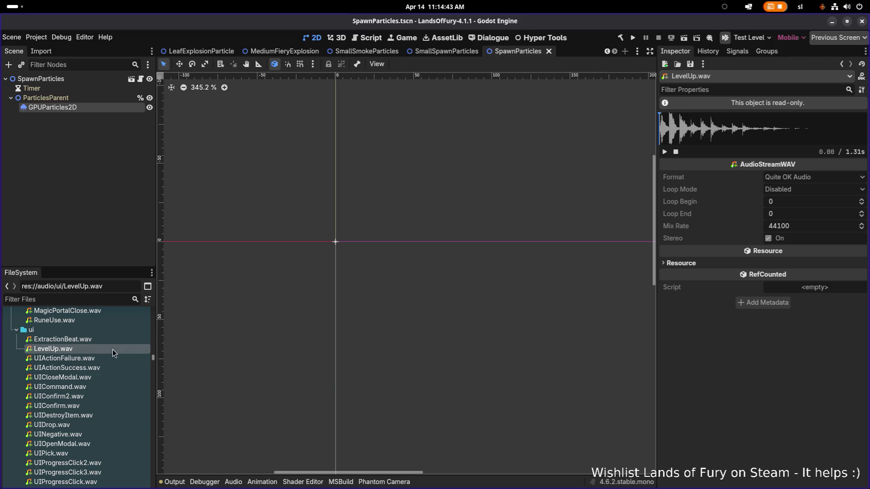
click(664, 153)
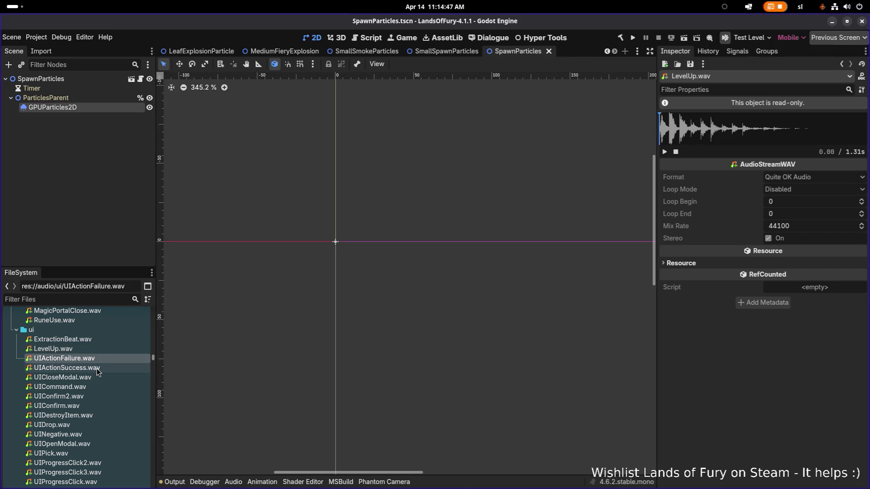
Return to UIActionSuccess.wav, replay it, and start duplicating it
click(97, 368)
click(664, 151)
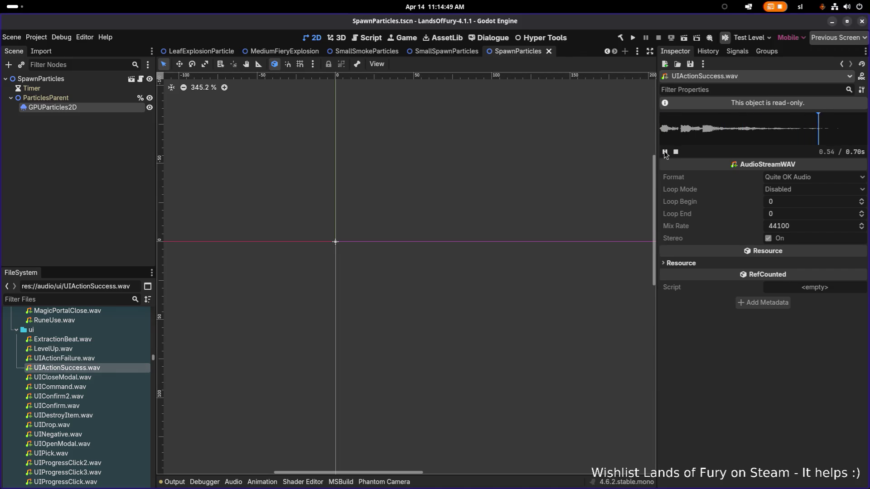
click(74, 361)
click(81, 368)
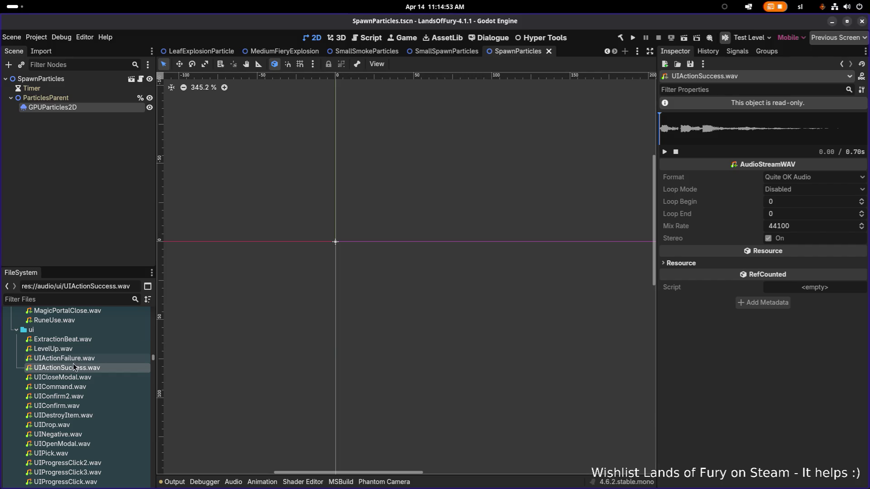
mouse_move(105, 369)
key(ctrl+d)
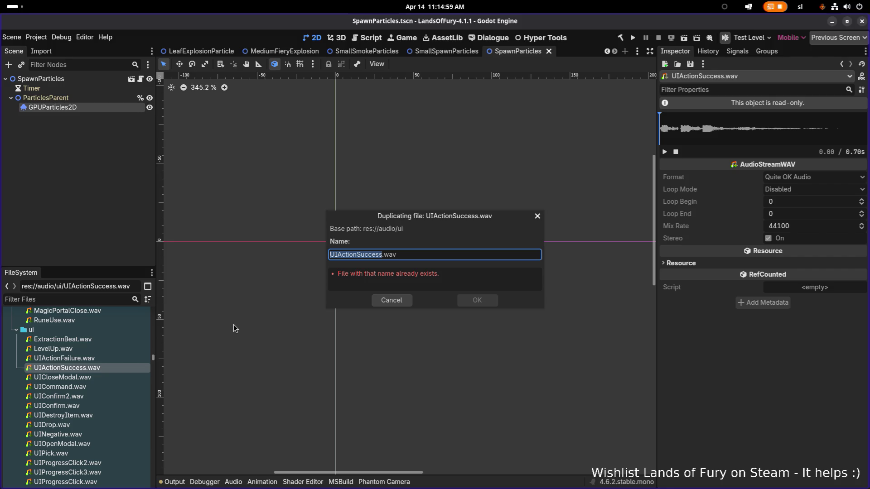
Name the UIActionSuccess copy SequencePlateLightUp.wav and confirm
key(Right)
key(shift+Home)
text(Se)
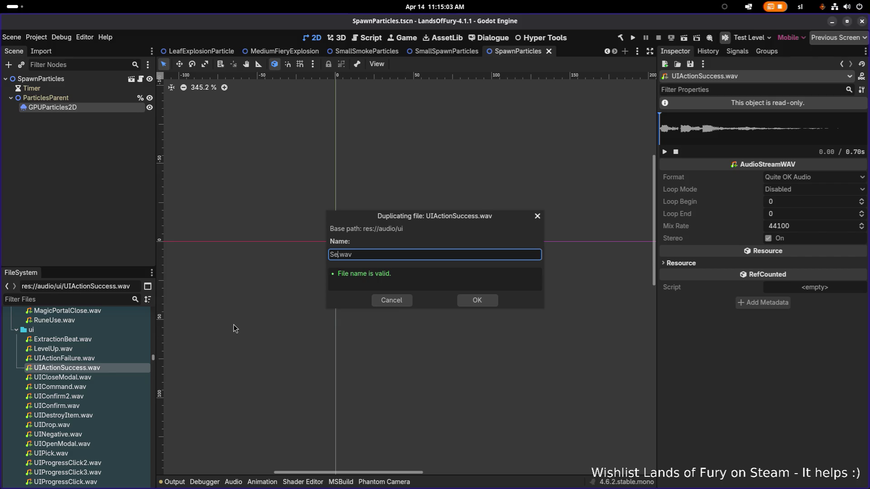
text(quenceP)
text(lateLightup)
text(p)
key(Return)
Load the new SequencePlateLightUp.wav into the Inspector
click(91, 359)
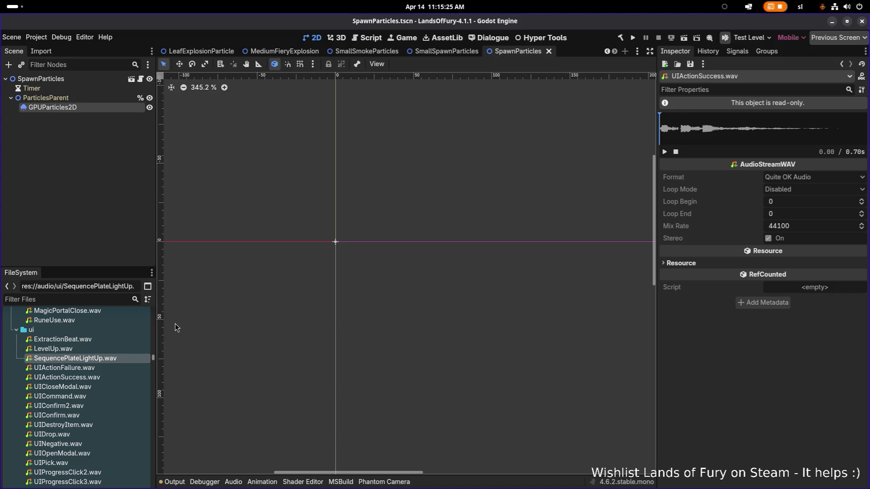
click(108, 384)
click(107, 367)
click(113, 358)
click(97, 351)
double_click(97, 359)
click(97, 349)
click(97, 362)
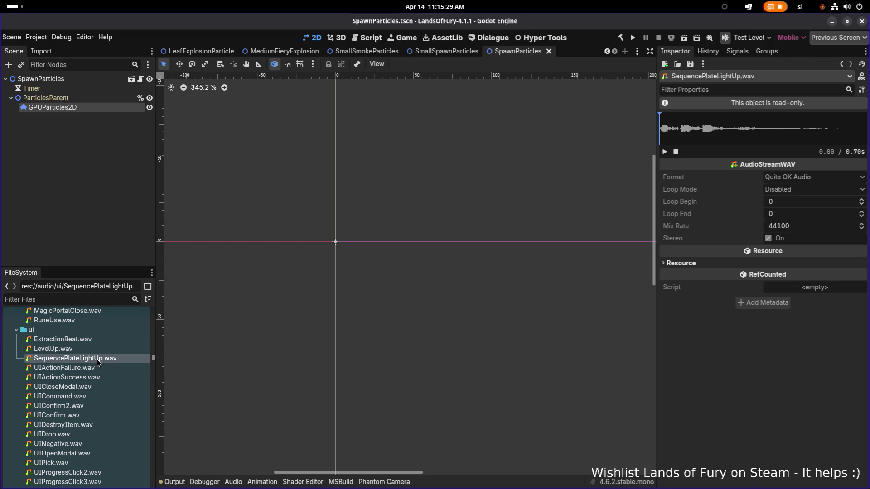
Cancel a second duplicate and preview UIActionFailure.wav instead
key(ctrl+d)
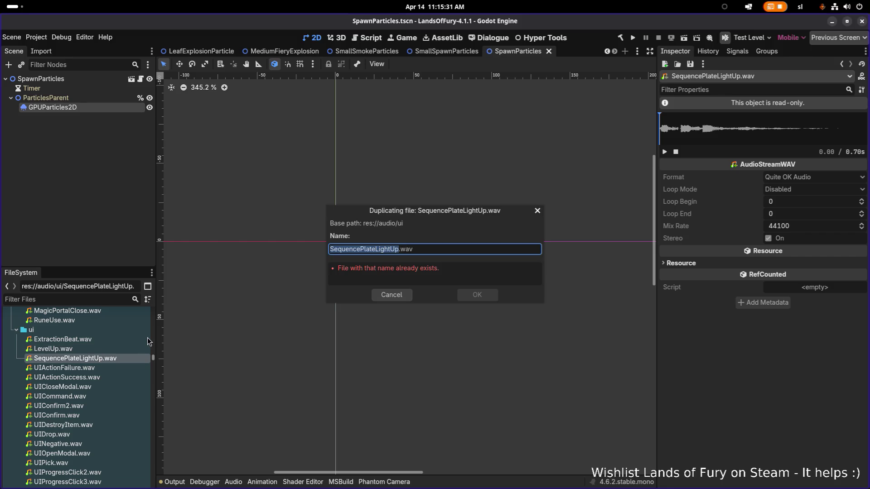
key(Escape)
click(69, 368)
scroll(648, 156, up, 1)
click(665, 152)
scroll(323, 275, down, 3)
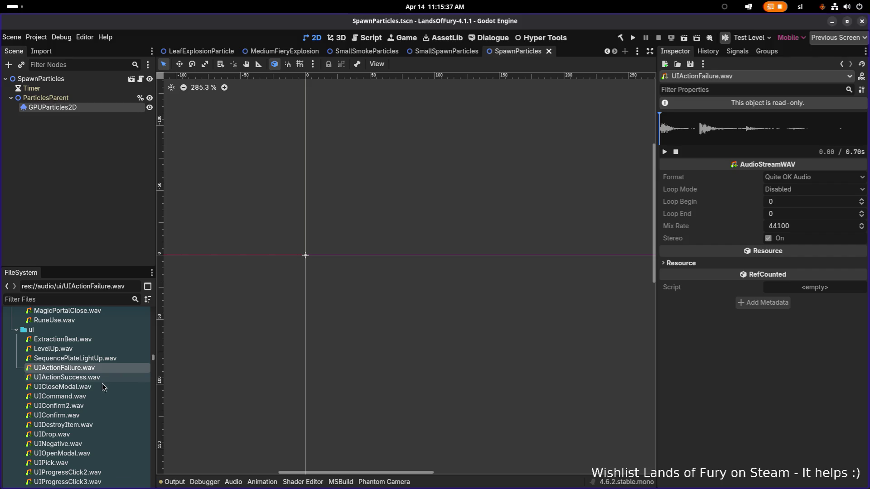
Preview the UINegative.wav sound
key(Down)
key(Down)
key(Down)
scroll(89, 427, down, 3)
key(Down)
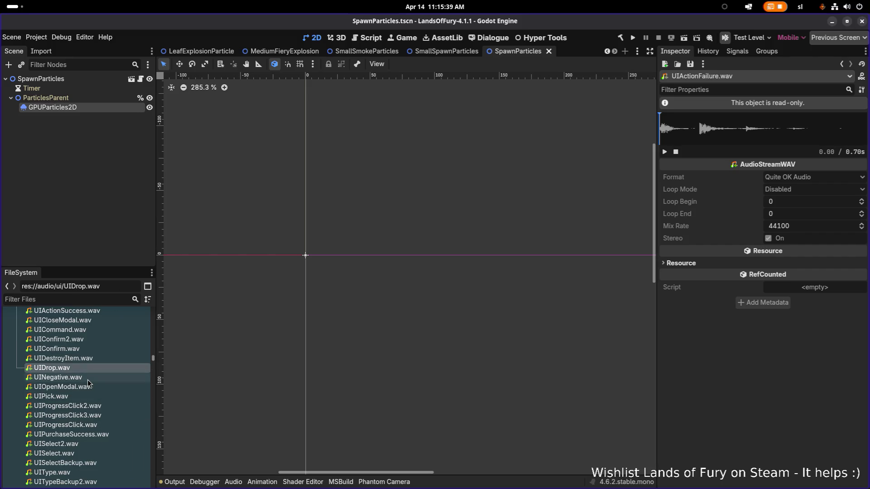
click(88, 379)
click(664, 152)
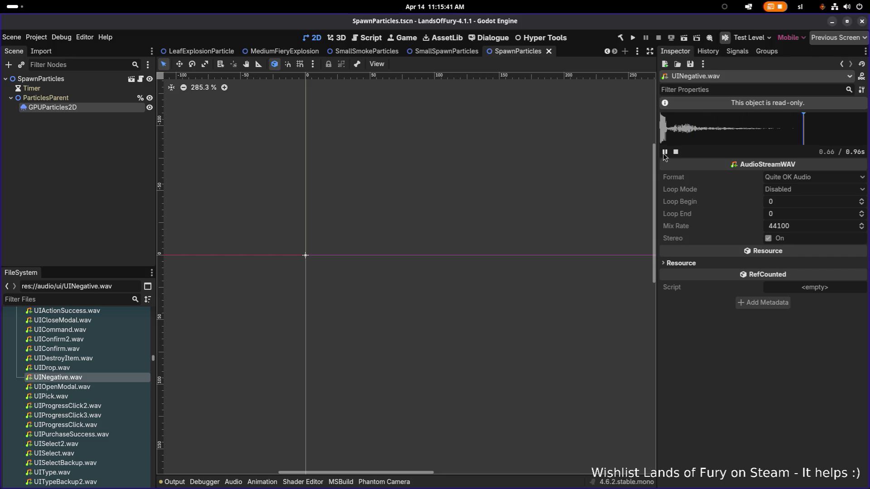
Preview UIPick.wav twice, then the new SequencePlateLightUp.wav
click(99, 369)
click(93, 388)
scroll(90, 391, down, 2)
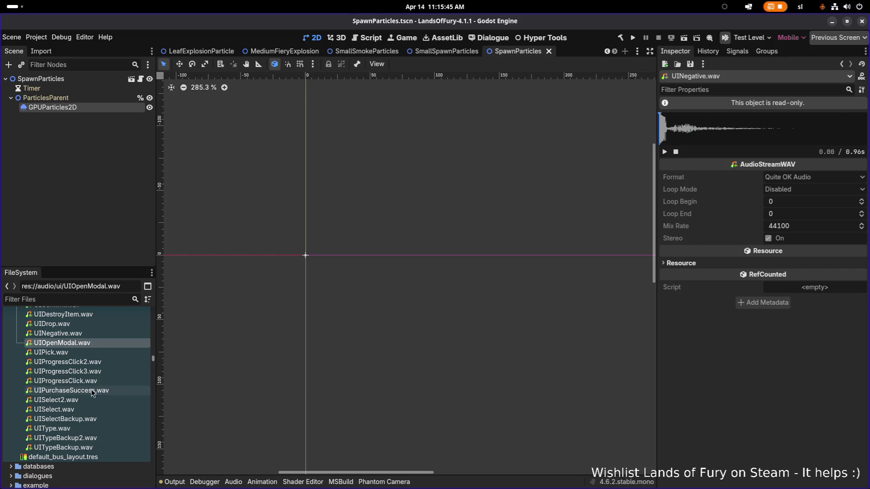
click(104, 355)
click(664, 152)
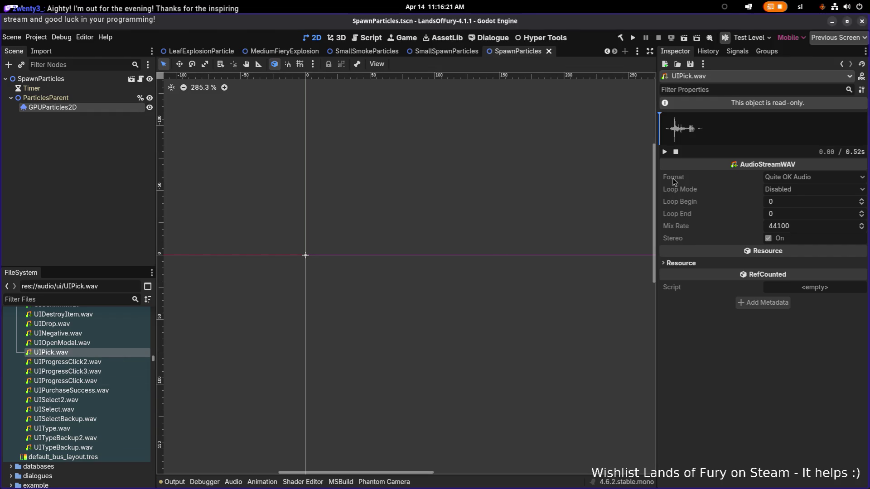
click(664, 152)
scroll(92, 355, up, 5)
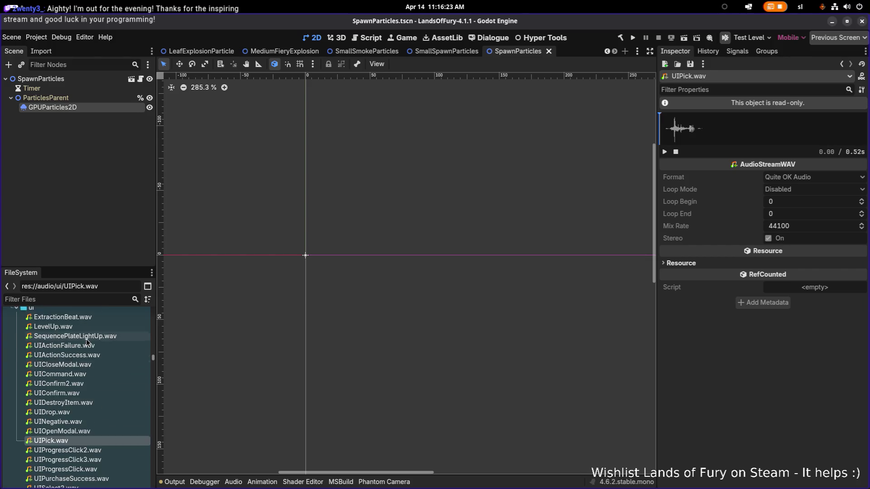
click(92, 358)
click(666, 153)
Browse past UIType and UISelect to preview UIPurchaseSuccess.wav twice
scroll(80, 400, down, 2)
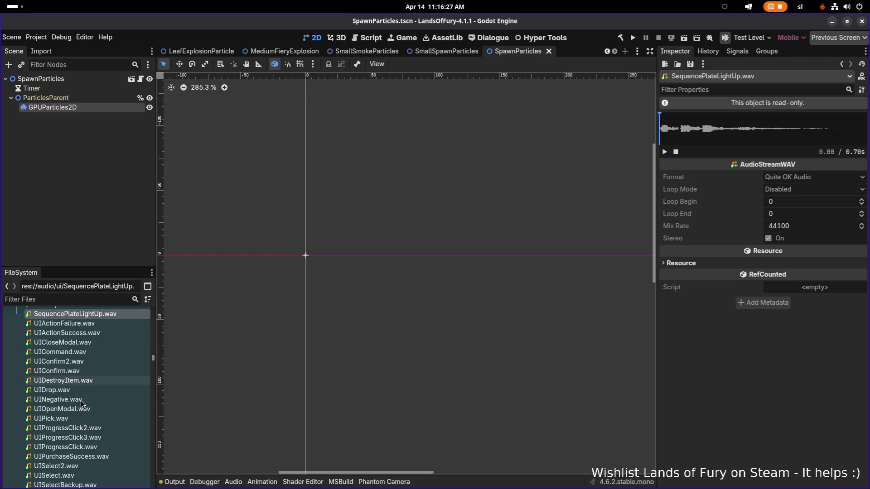
click(97, 428)
click(97, 457)
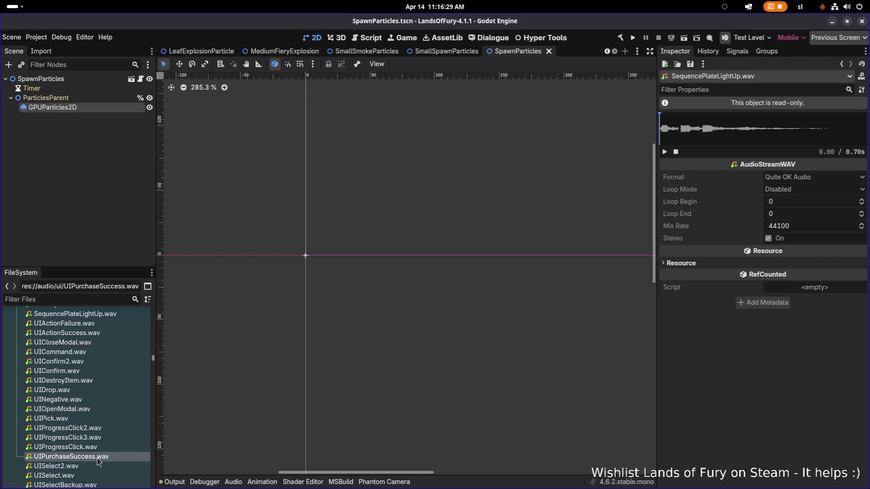
scroll(97, 458, down, 1)
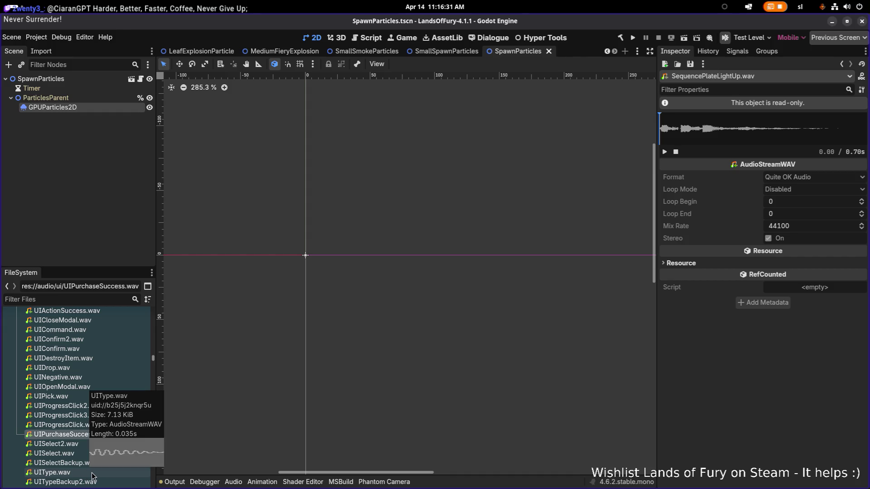
click(88, 473)
click(96, 463)
click(99, 454)
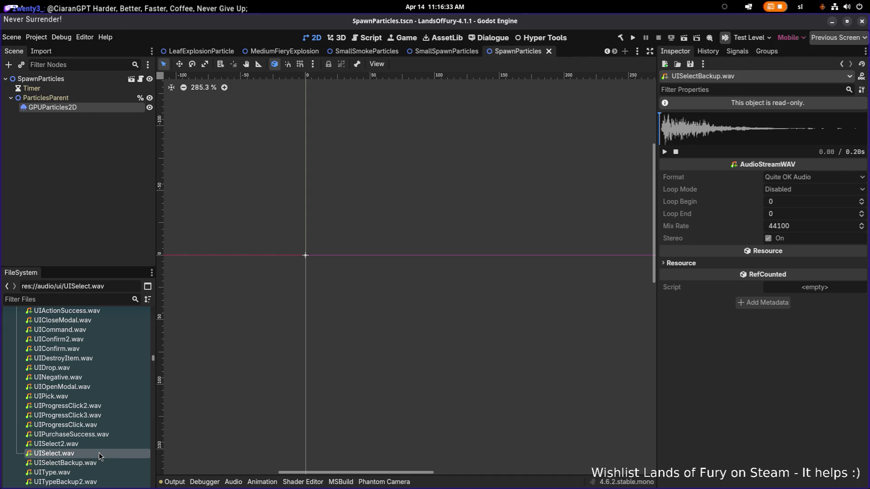
click(97, 434)
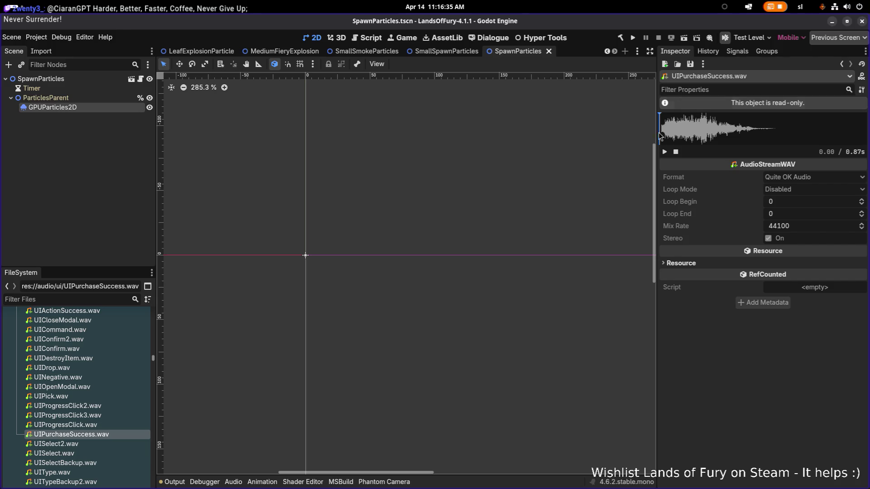
click(664, 152)
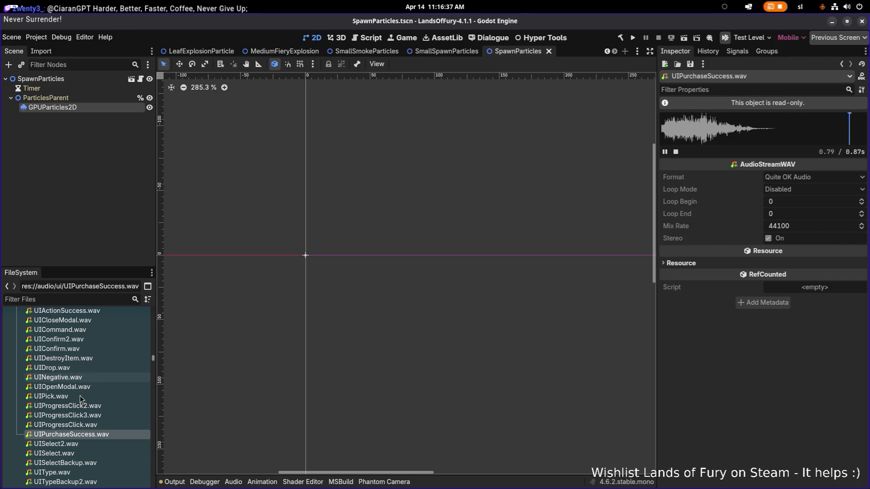
click(665, 153)
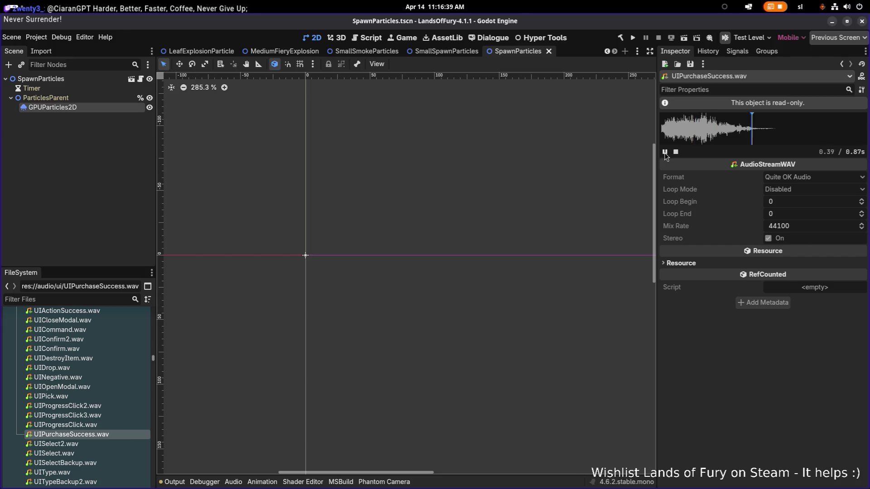
Compare UIProgressClick2, UIProgressClick3 and UIProgressClick, ending with UIProgressClick.wav selected
click(105, 425)
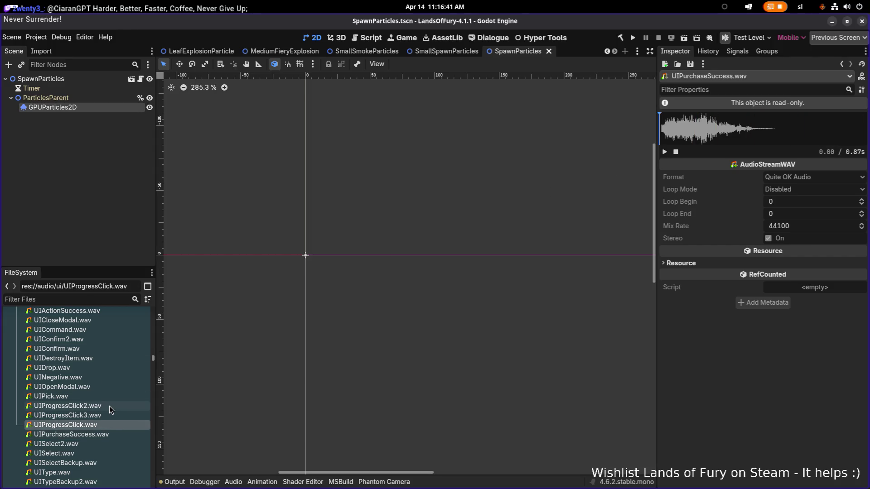
click(109, 406)
click(665, 153)
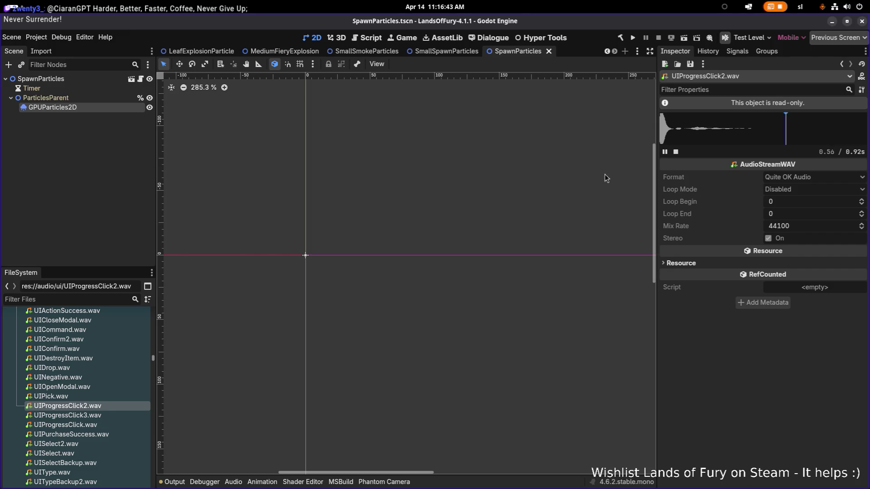
click(68, 416)
click(665, 152)
click(665, 152)
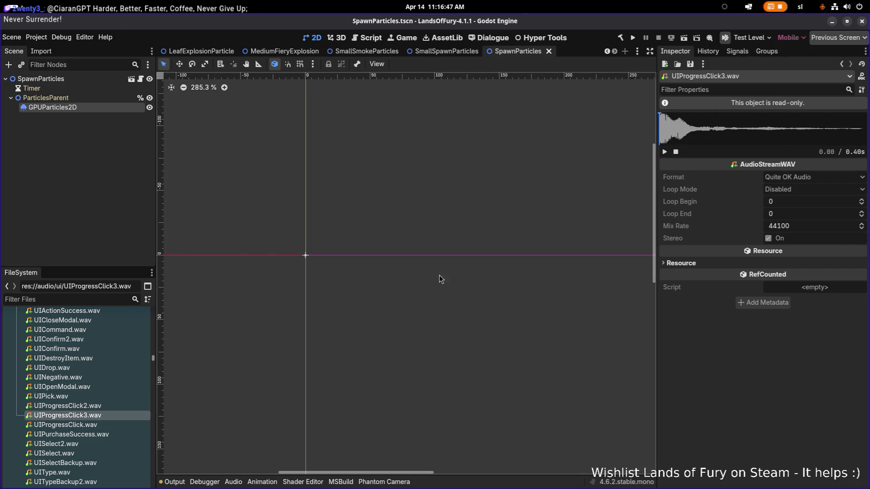
click(68, 425)
click(665, 152)
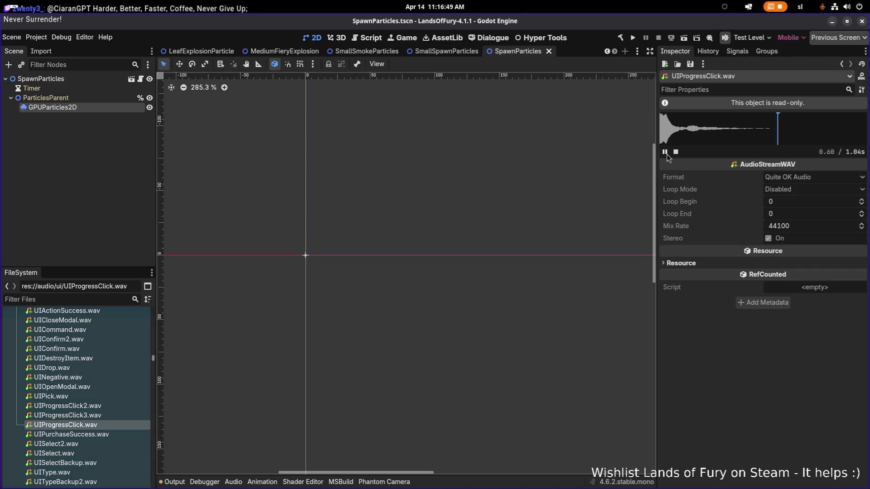
click(667, 154)
click(665, 153)
click(107, 416)
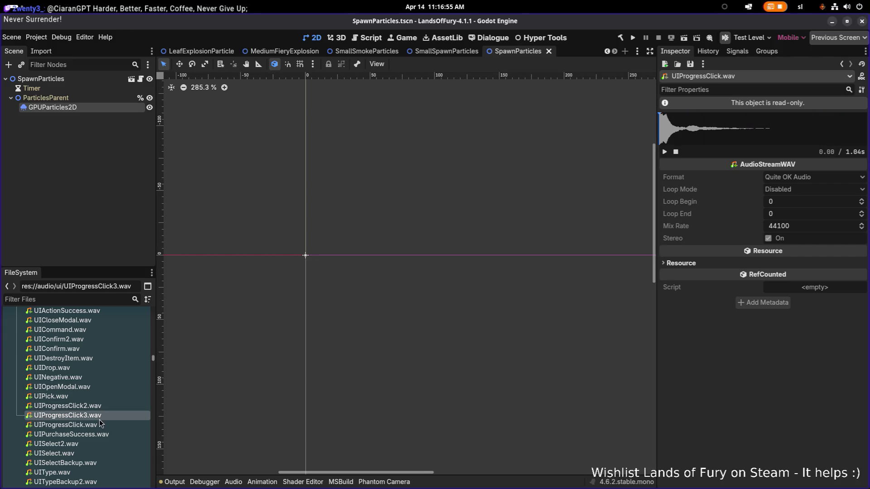
click(98, 426)
Duplicate UIProgressClick.wav and name the copy TimeoutTick.wav
key(ctrl+d)
key(Right)
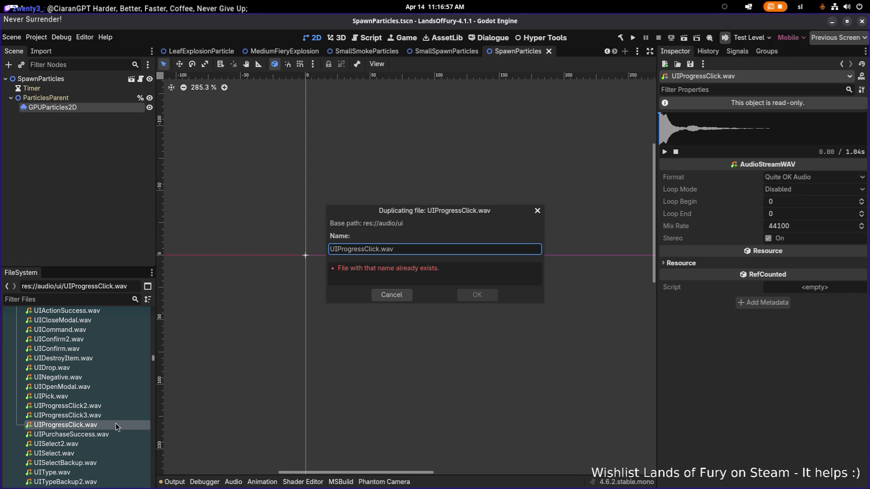
key(shift+Home)
text(Timeo)
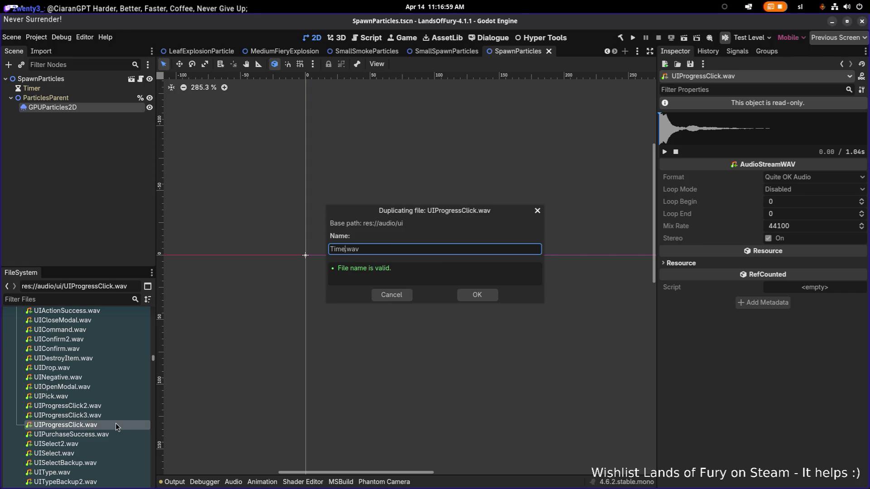
text(ut)
text(Tick)
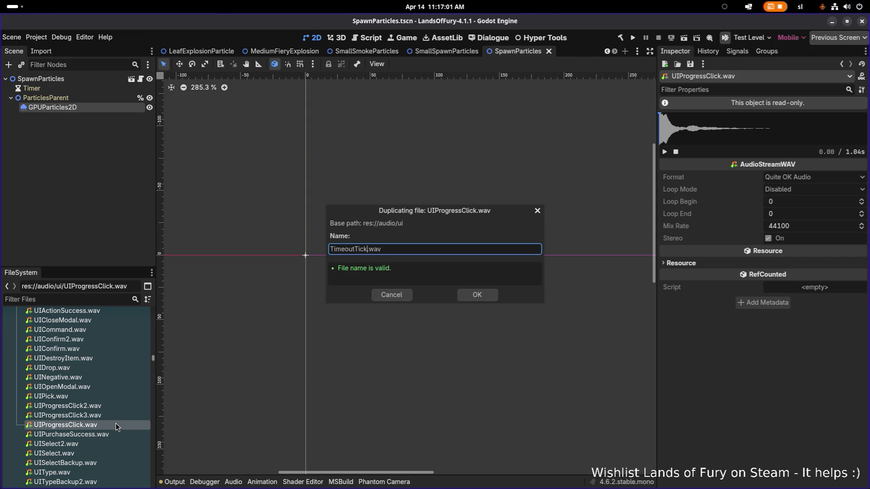
key(Return)
Scroll through the ui folder and select UINegative.wav
scroll(115, 423, up, 3)
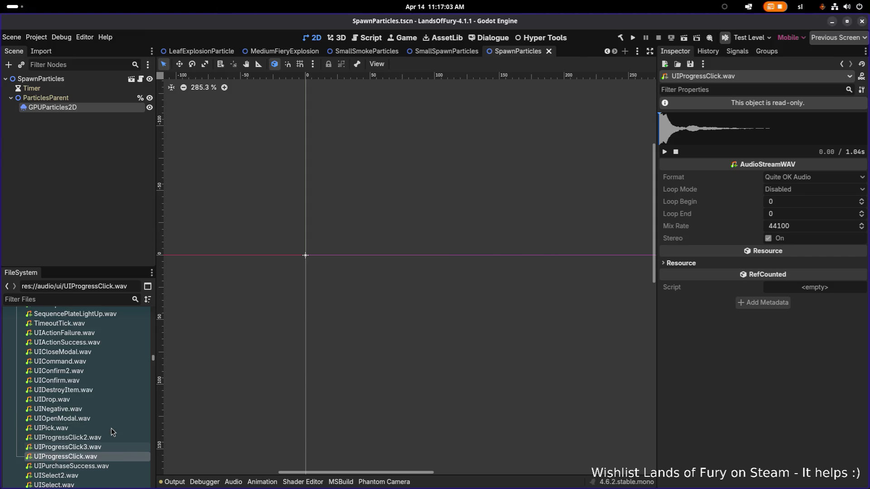
scroll(107, 412, down, 2)
scroll(107, 412, up, 1)
scroll(104, 414, down, 3)
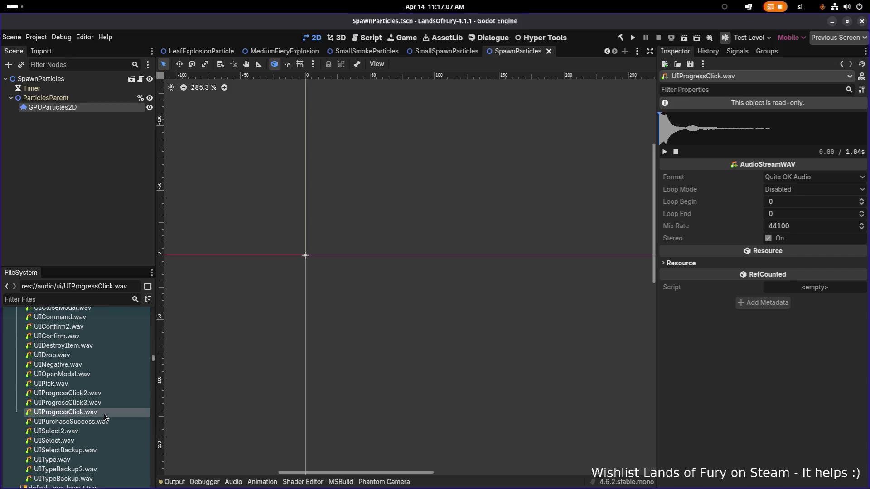
scroll(91, 397, down, 2)
scroll(91, 397, up, 2)
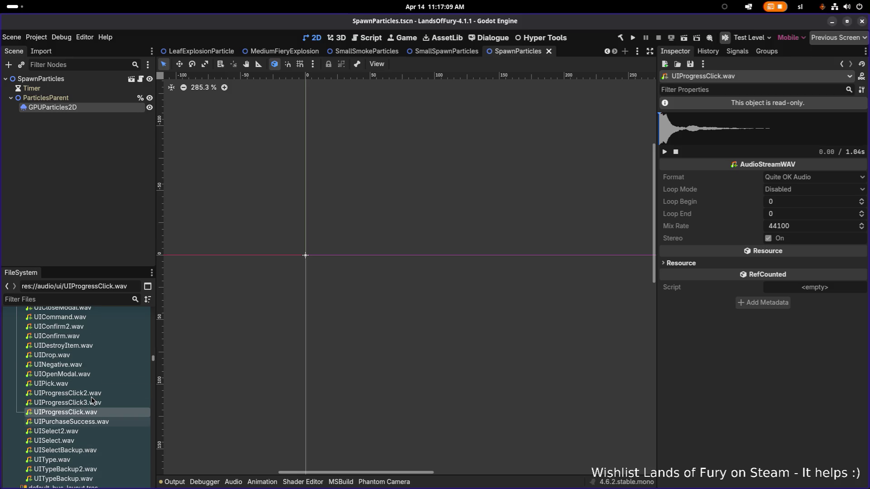
scroll(91, 397, up, 1)
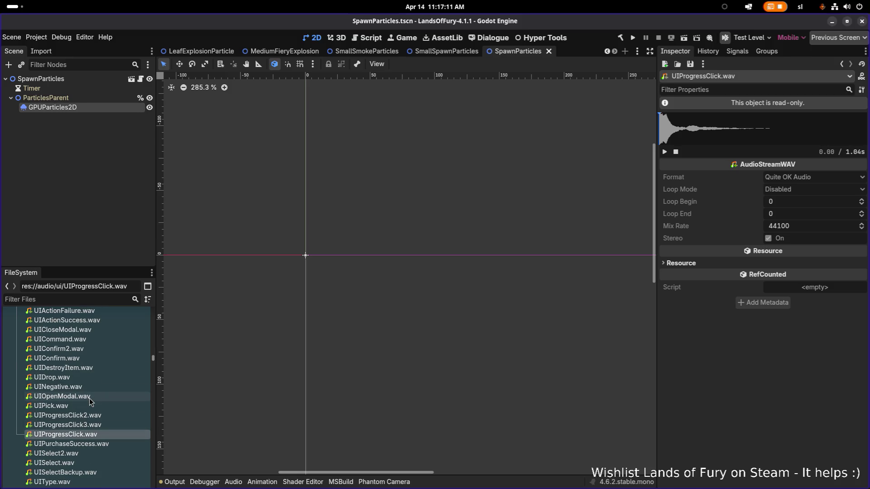
click(89, 388)
Preview UIDestroyItem, UICommand and UIActionFailure sounds in turn
click(81, 407)
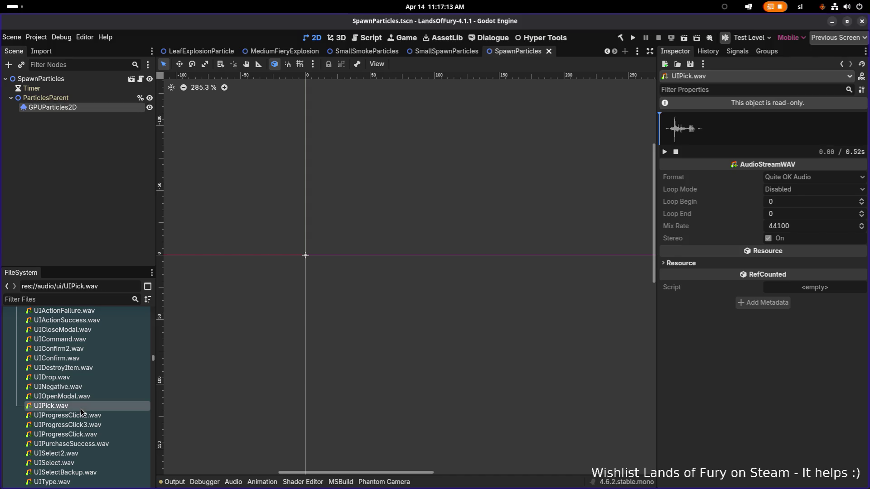
scroll(82, 404, up, 1)
click(86, 391)
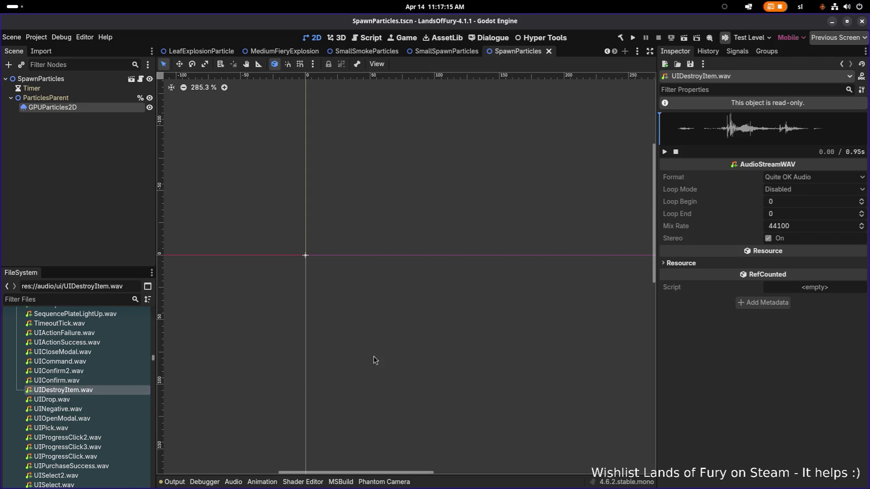
click(665, 153)
click(108, 361)
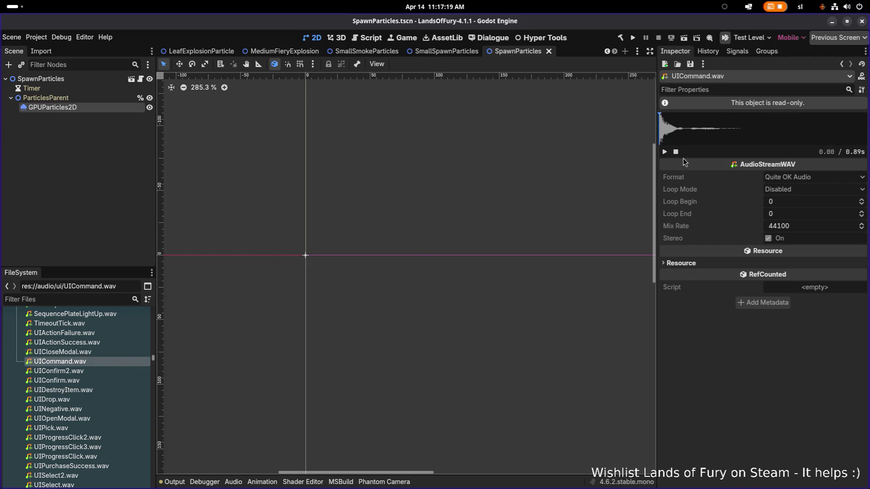
click(665, 152)
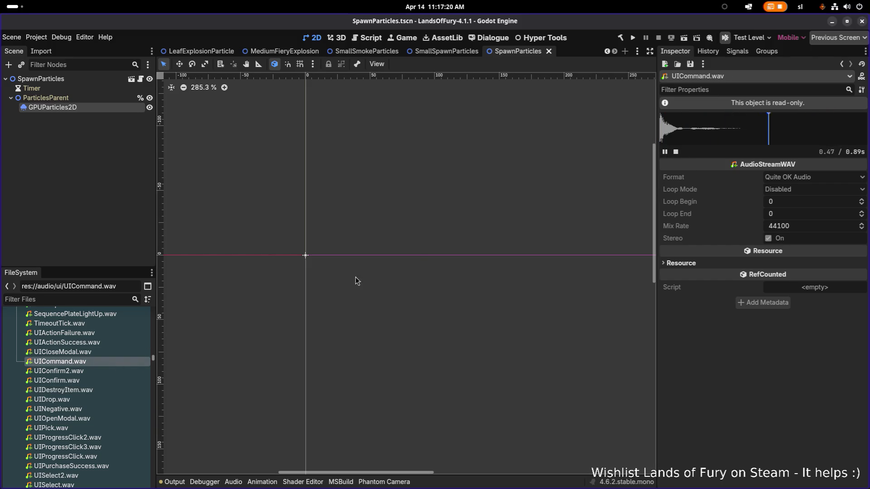
click(91, 333)
click(665, 153)
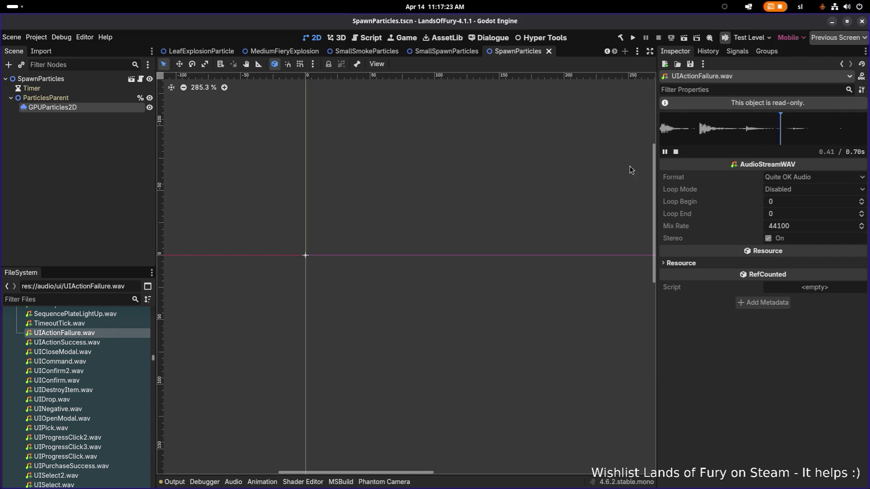
Select SequencePlateLightUp, then preview UIActionSuccess.wav (0.70 s)
scroll(107, 339, up, 2)
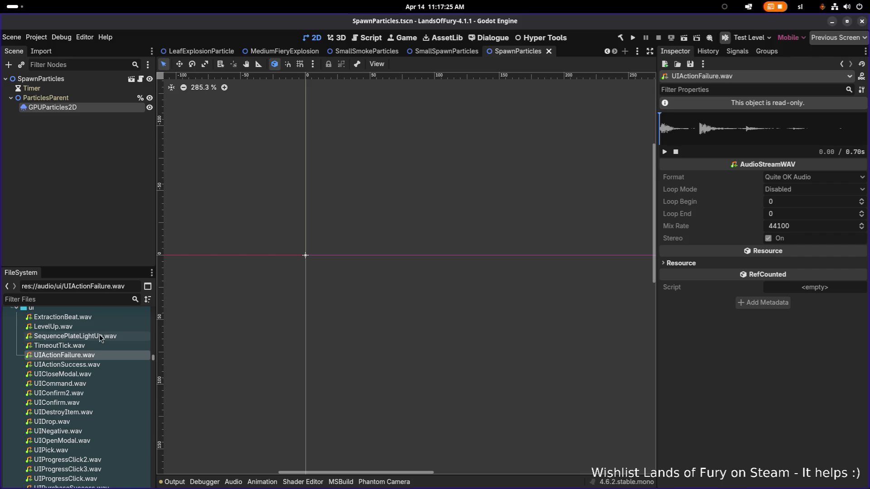
click(103, 336)
click(98, 365)
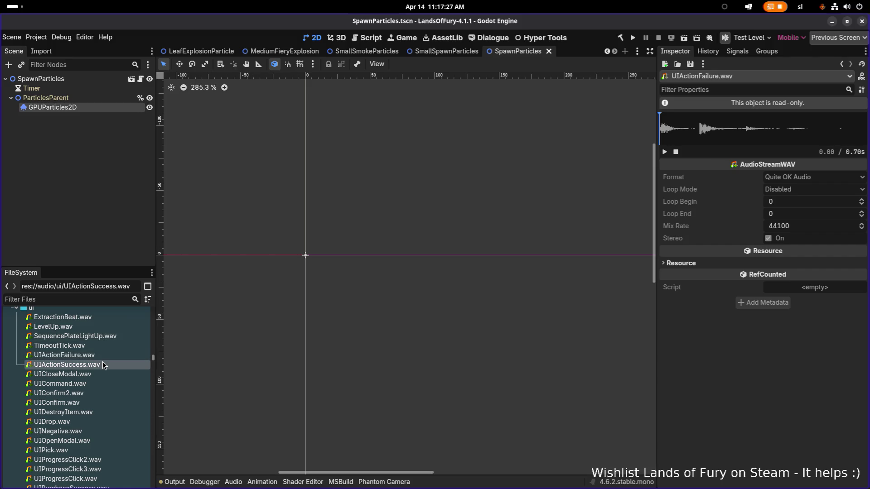
click(664, 153)
Duplicate UIActionSuccess.wav as ChallengeSuccess.wav
key(Up)
click(82, 364)
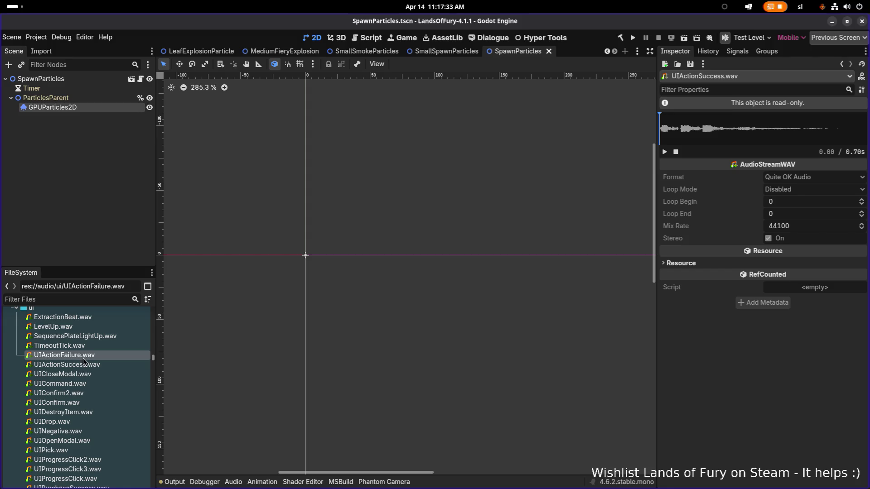
key(ctrl+d)
text(Challenge)
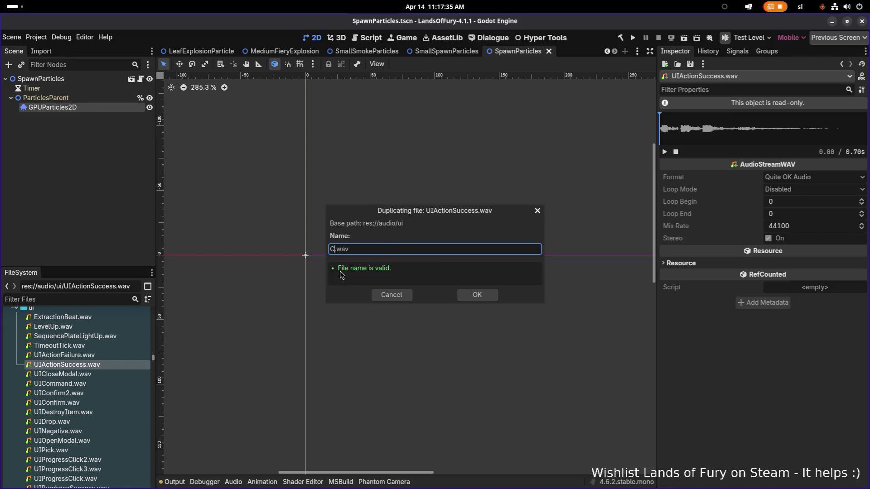
text(S)
key(BackSpace)
text(Completed)
key(BackSpace)
key(BackSpace)
key(BackSpace)
key(BackSpace)
key(BackSpace)
key(BackSpace)
key(BackSpace)
text(Success)
key(Return)
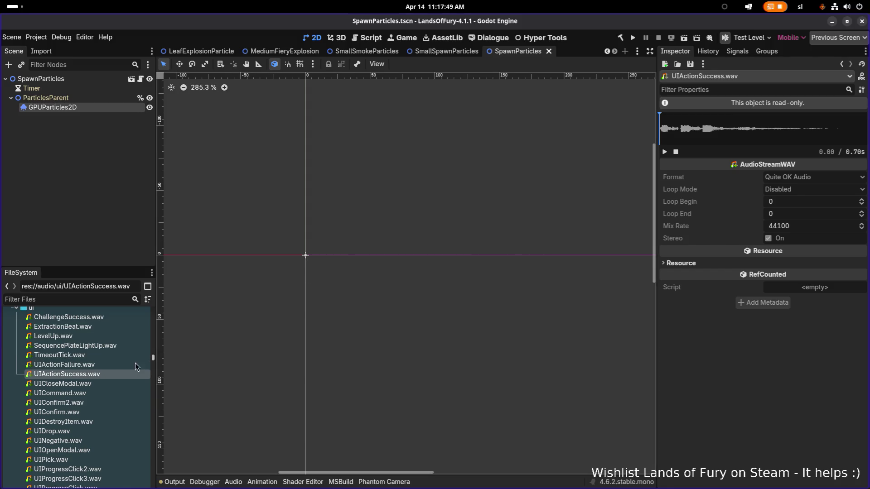
Duplicate UIActionFailure.wav as ChallengeFail.wav
click(115, 368)
key(ctrl+d)
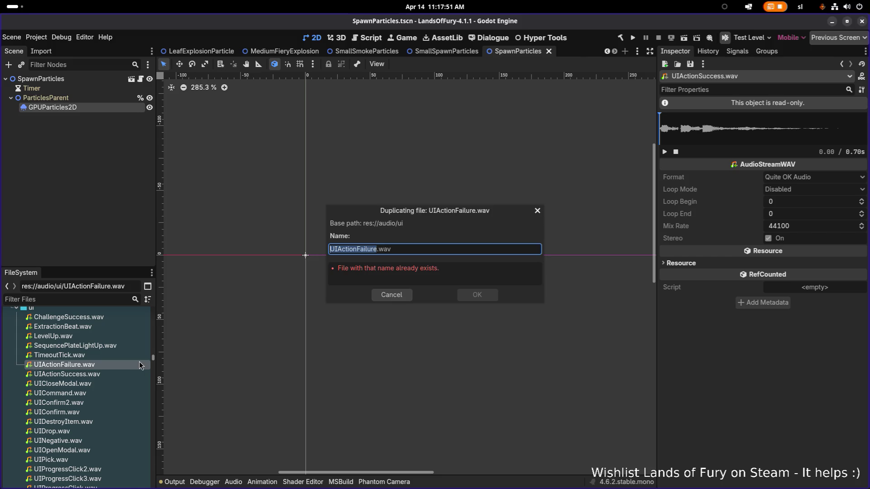
text(Challange)
key(BackSpace)
key(BackSpace)
key(BackSpace)
key(BackSpace)
text(engeFail)
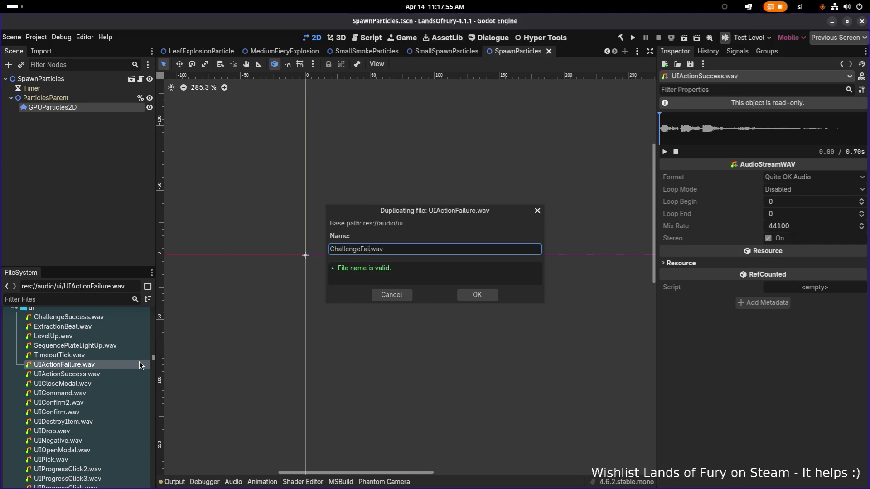
key(Return)
scroll(94, 360, up, 2)
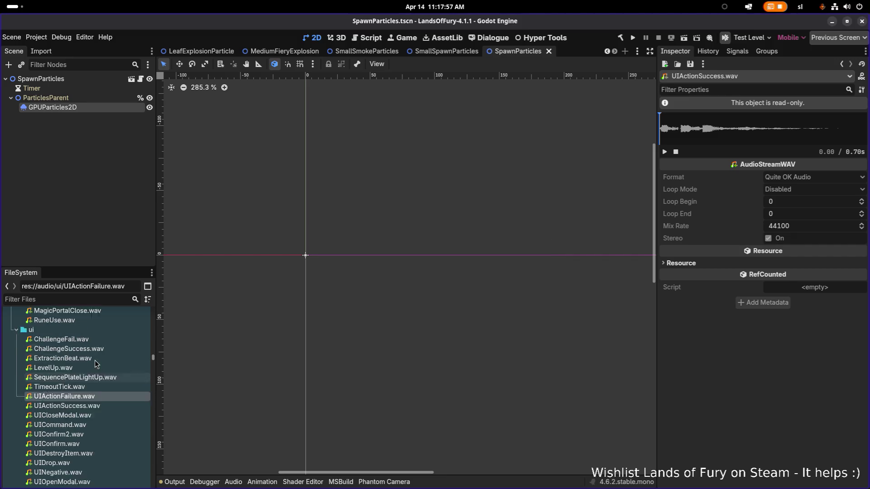
Collapse the items and alarms sound folders in the FileSystem dock
scroll(87, 364, up, 10)
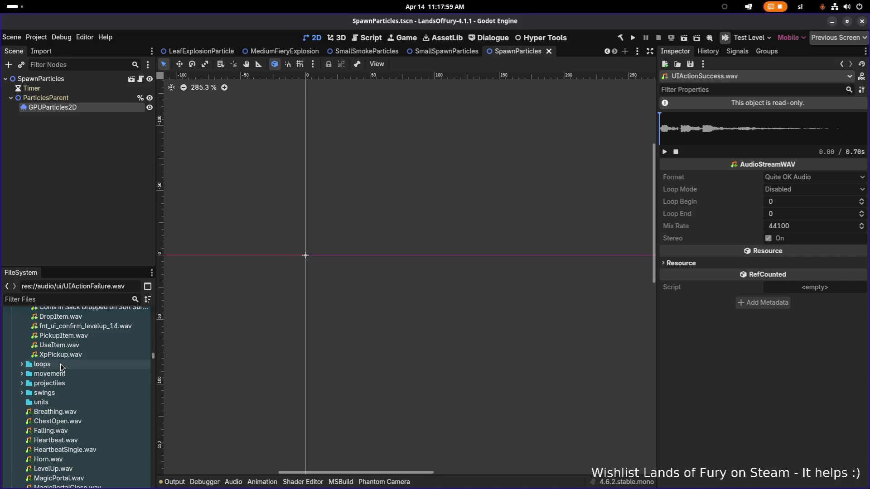
click(21, 399)
click(22, 341)
scroll(73, 408, down, 5)
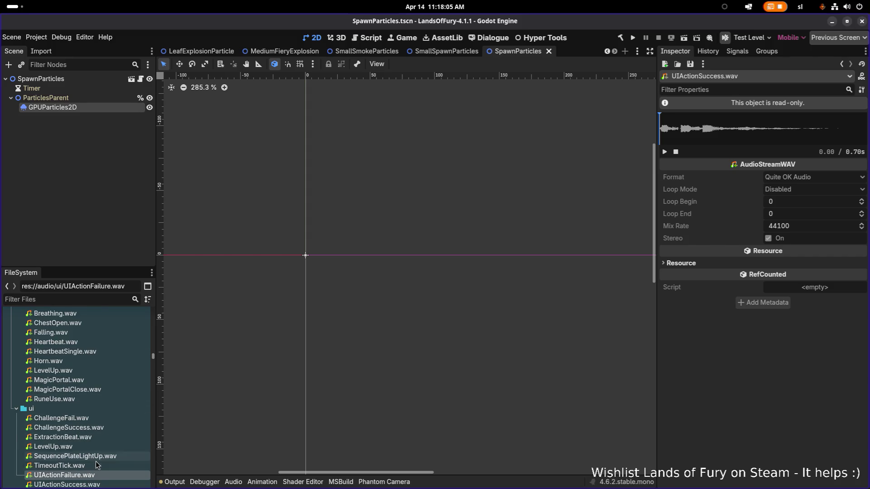
scroll(96, 461, down, 2)
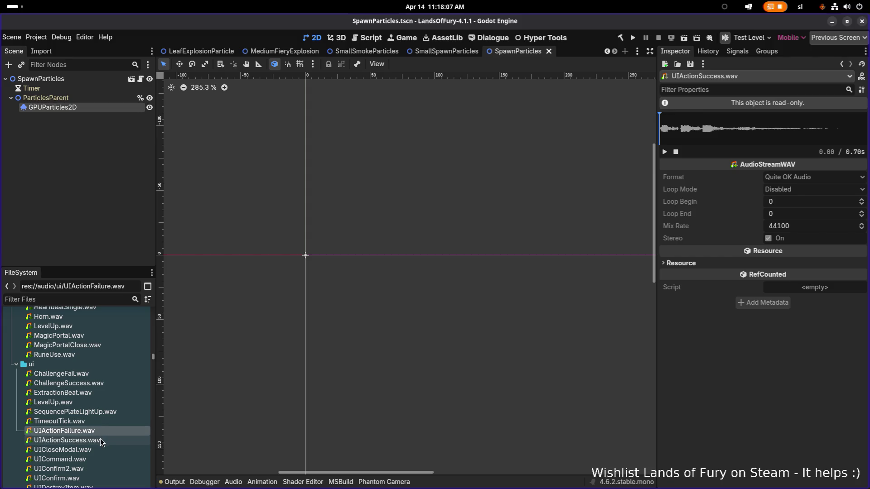
Drag SequencePlateLightUp.wav into res://audio/sfx and confirm the move
click(94, 412)
click(88, 384)
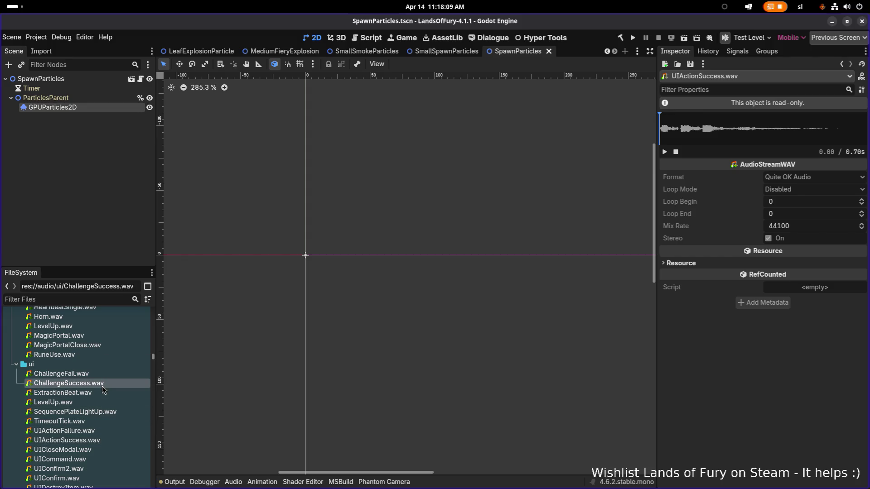
click(85, 393)
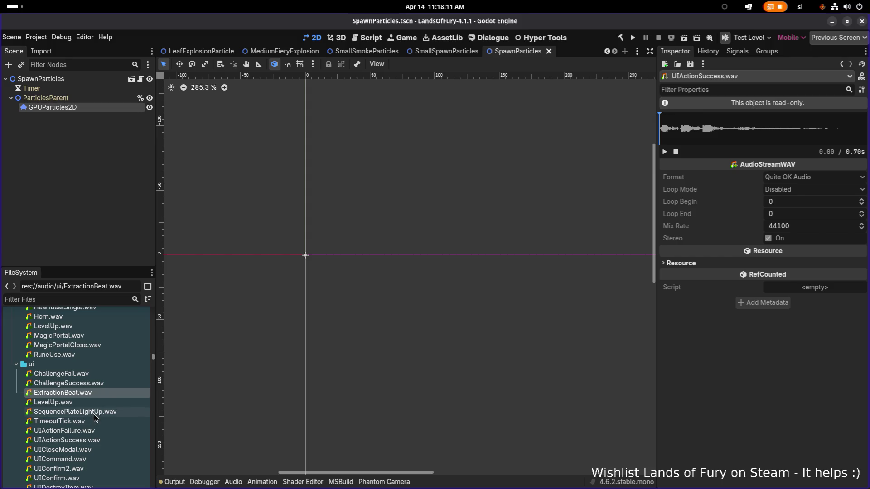
mouse_move(96, 416)
mouse_down()
mouse_move(89, 418)
mouse_move(89, 353)
mouse_up()
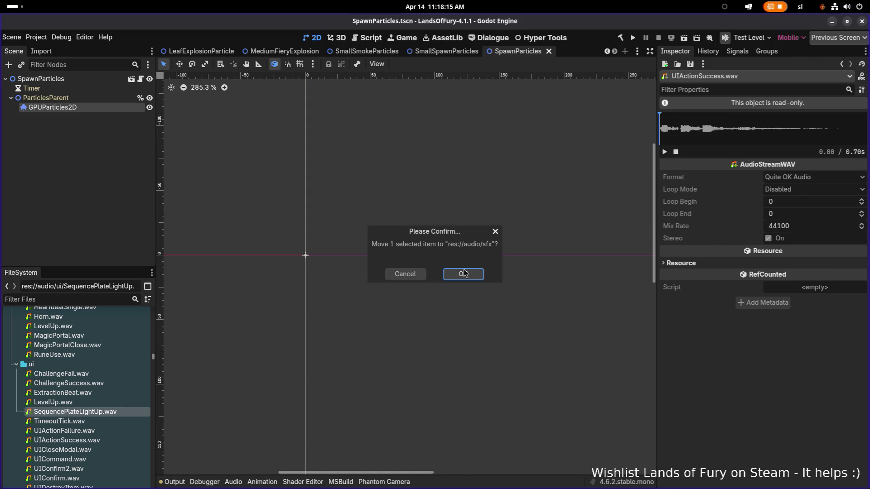
key(Return)
click(97, 393)
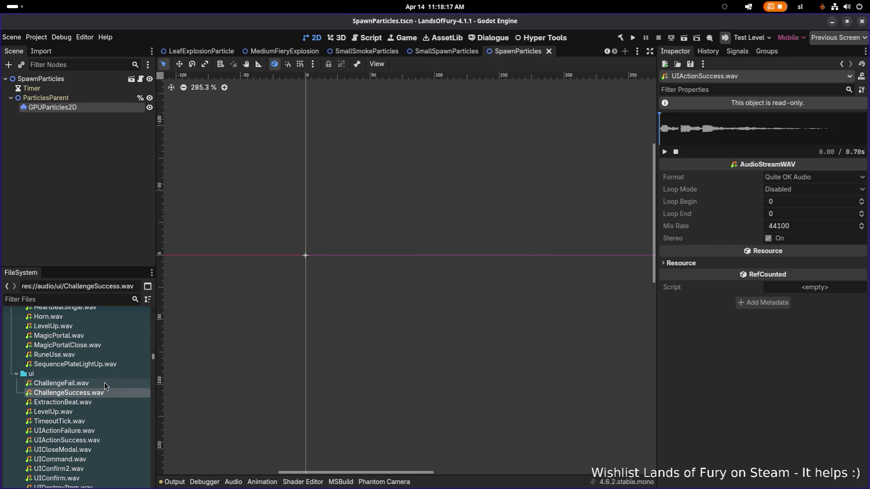
click(103, 383)
click(95, 394)
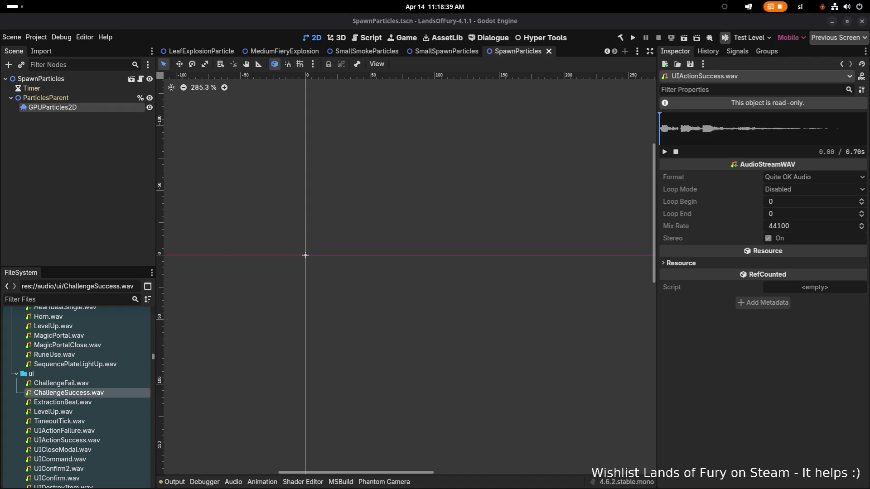
Select the ParticlesParent node and ChallengeFail.wav, then switch to Visual Studio Code
click(97, 159)
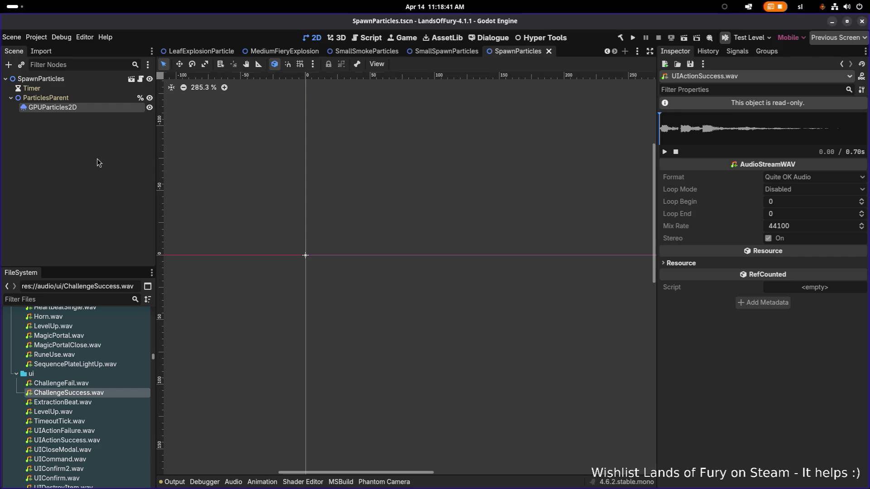
click(79, 97)
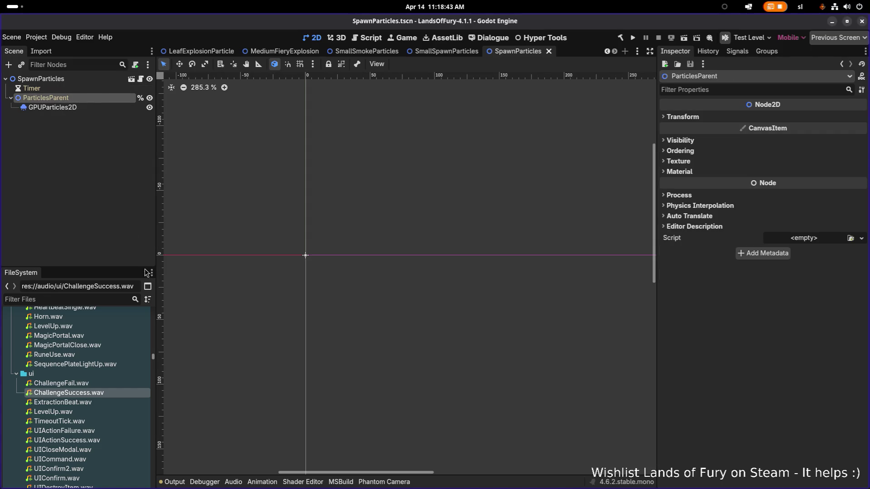
click(113, 384)
key(alt+Tab)
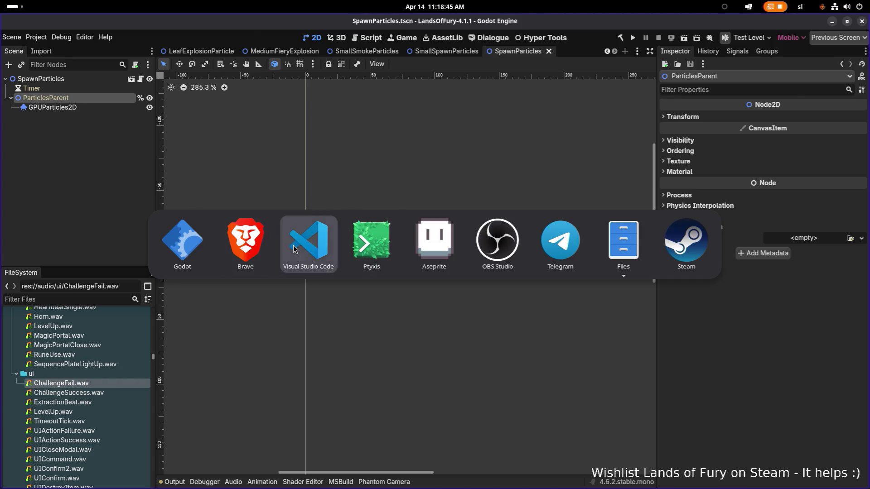
Open SoundResource.cs and scroll to the SoundEffectType enum
click(463, 206)
key(ctrl+p)
text(soundre)
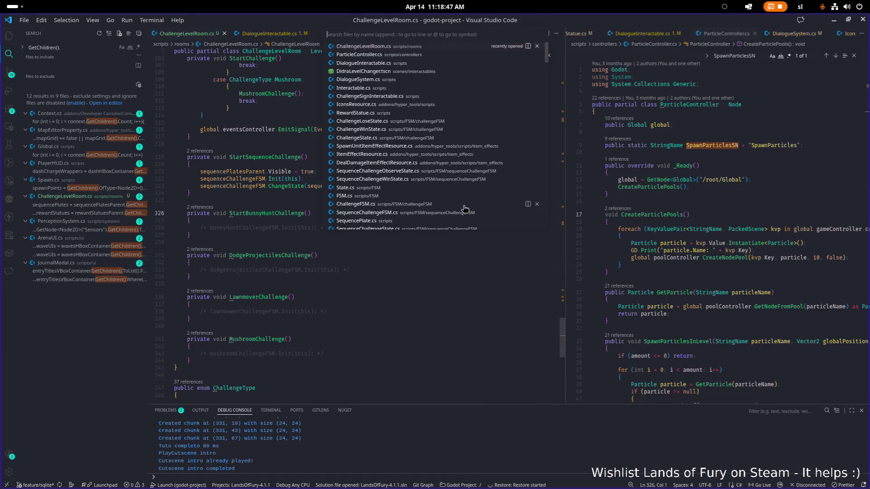
key(Return)
scroll(447, 213, down, 20)
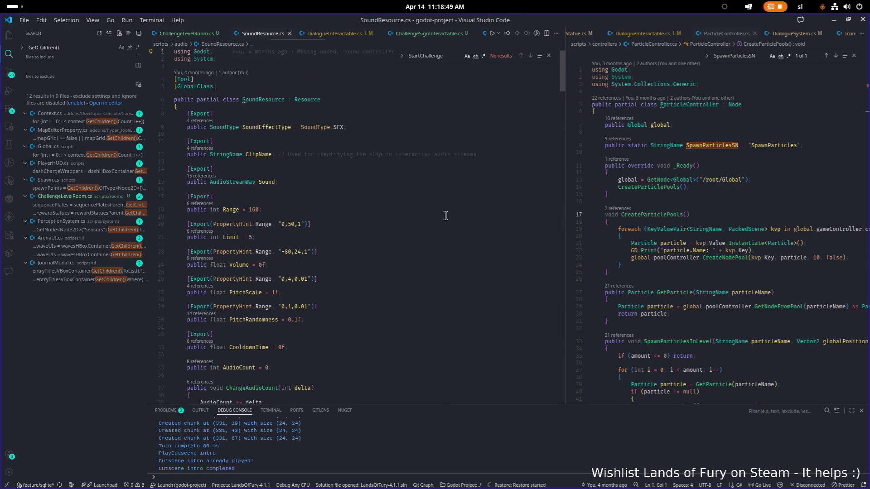
scroll(428, 216, down, 5)
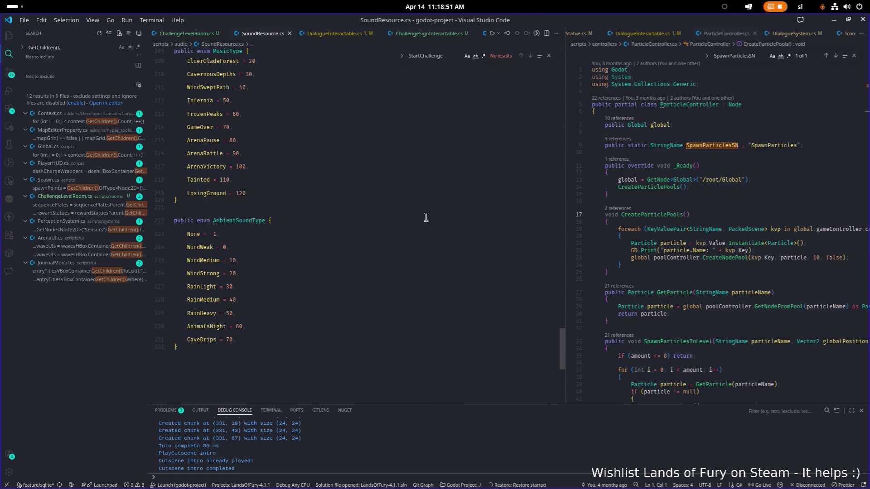
scroll(352, 219, up, 20)
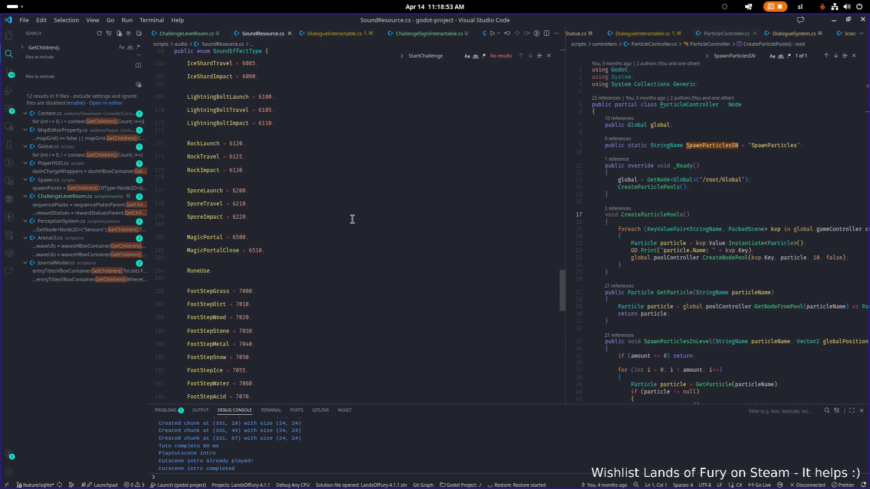
scroll(353, 219, up, 20)
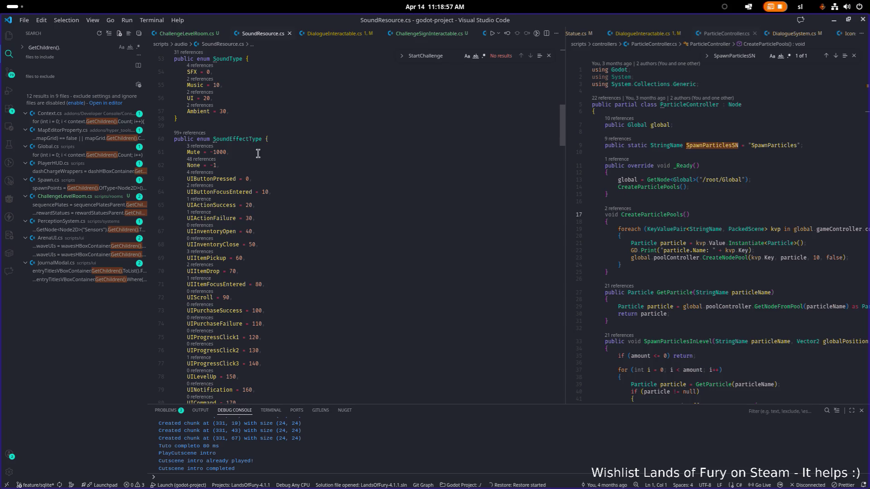
scroll(271, 150, down, 5)
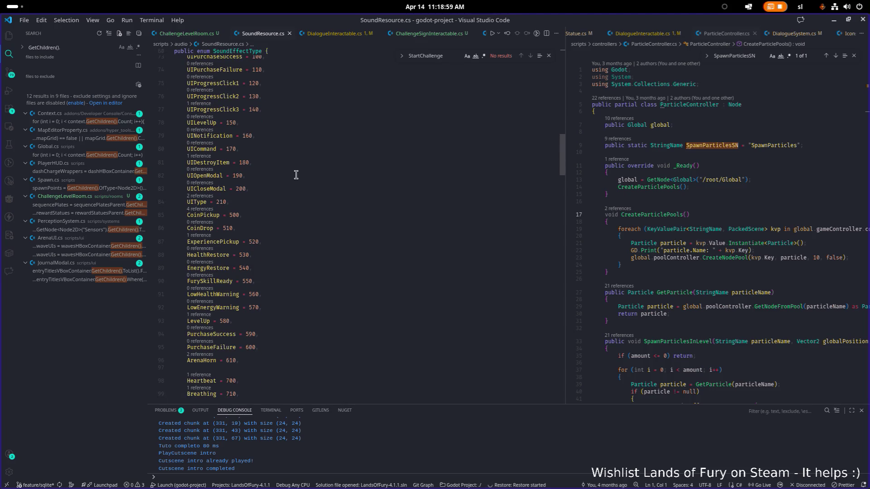
scroll(295, 176, down, 3)
scroll(295, 176, down, 20)
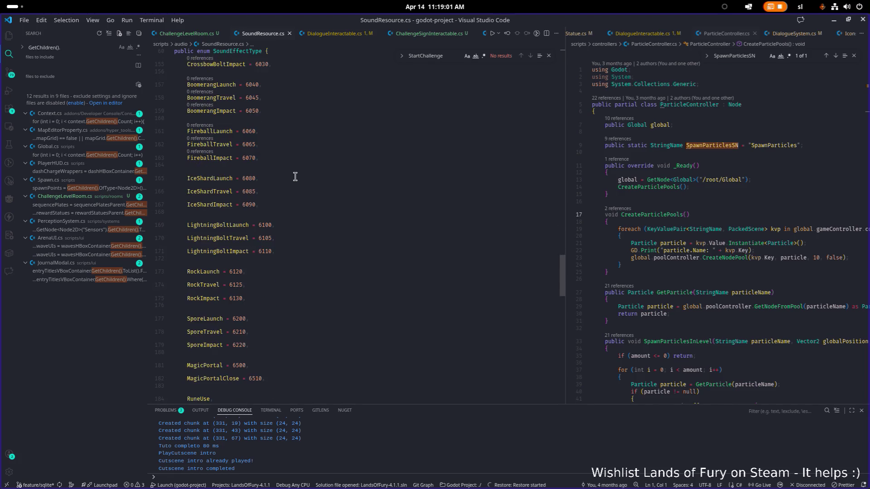
scroll(296, 192, down, 1)
Add 'ChallengeSuccess = 11000;' and 'ChallengeFail' entries after ExplosionOnImpact in the enum
click(314, 287)
mouse_move(317, 288)
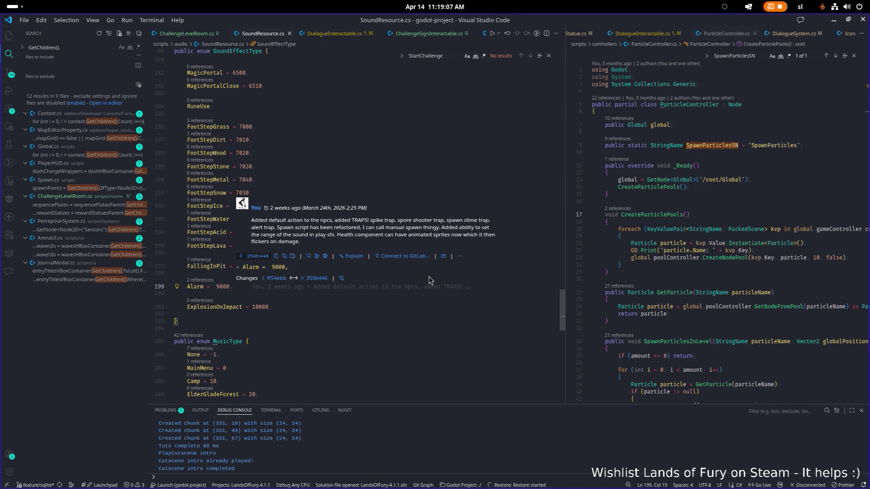
click(373, 320)
key(Return)
key(Return)
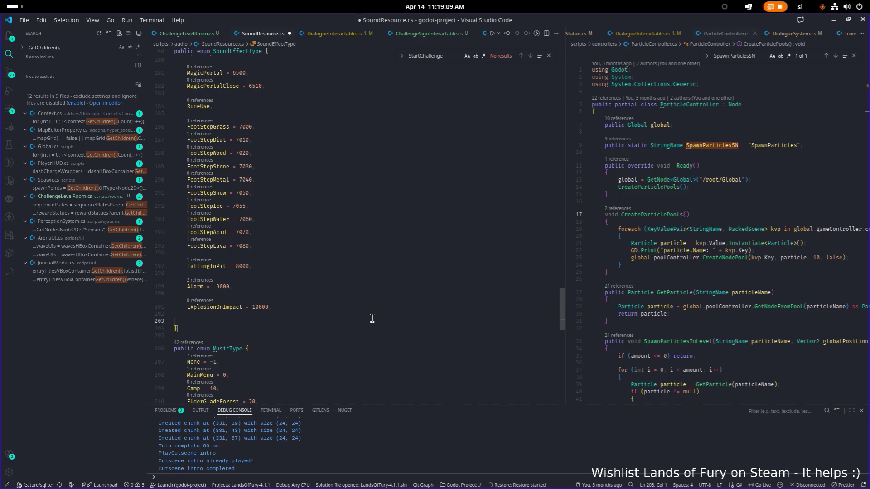
text(Challe)
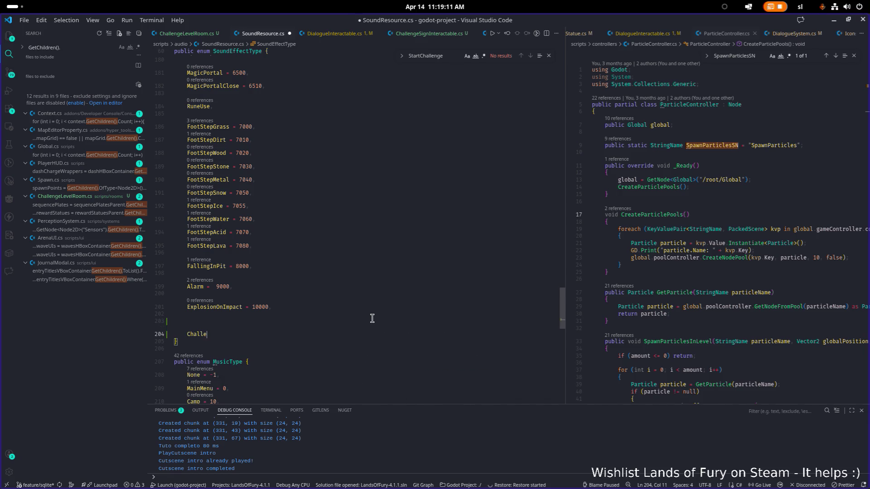
text(ngeSuccess = 11)
text(000;)
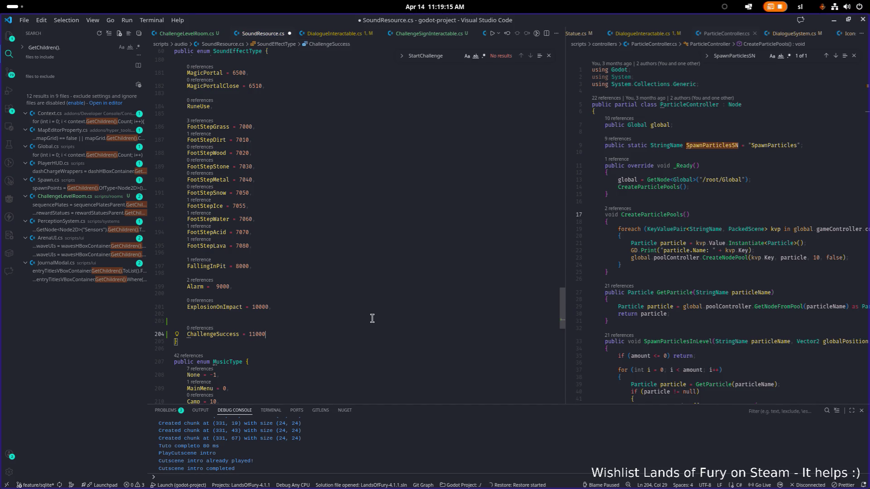
key(Return)
text(Chall)
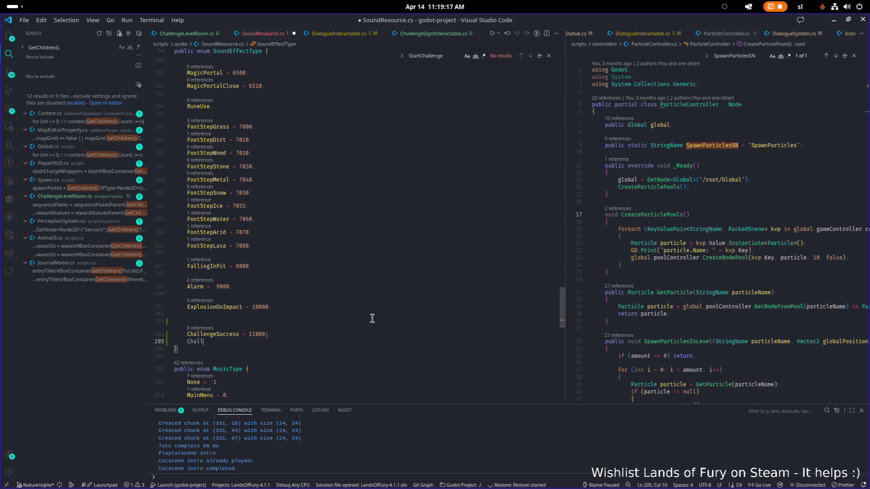
text(engeFia)
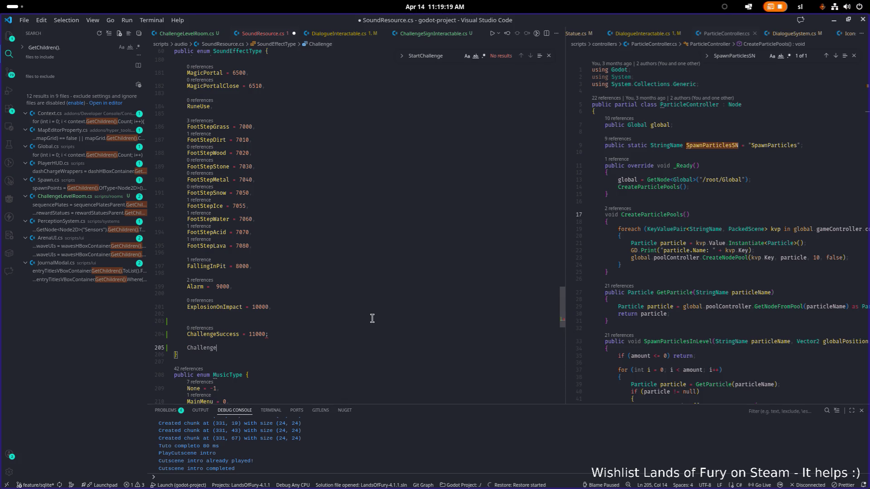
key(BackSpace)
key(BackSpace)
text(ail)
key(super+Right)
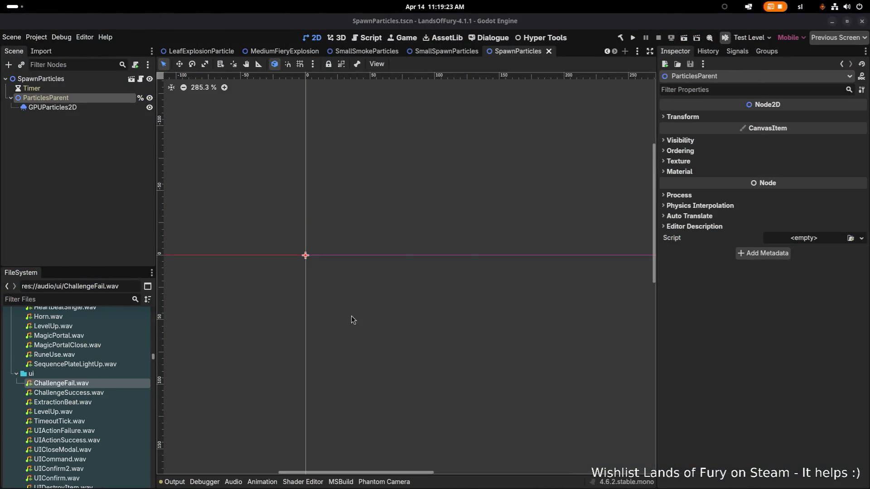
Select ChallengeSuccess.wav and build the .NET project with the hammer Build button
click(103, 392)
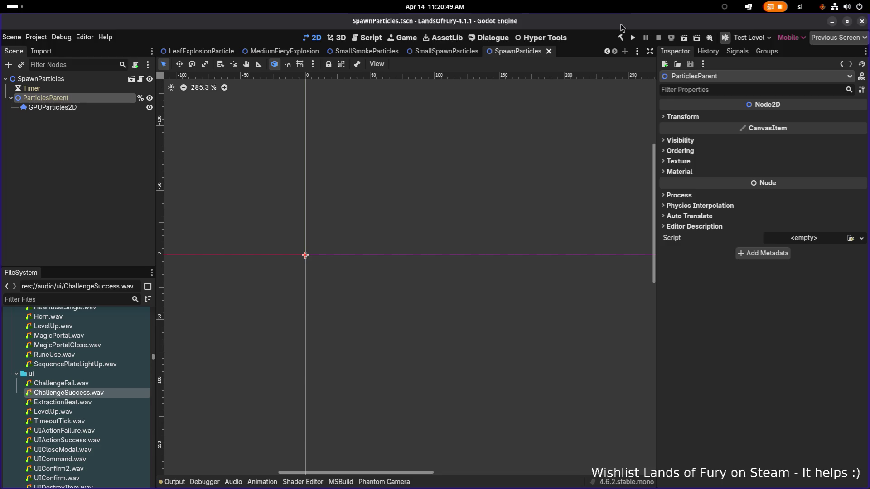
click(623, 39)
key(alt+Tab)
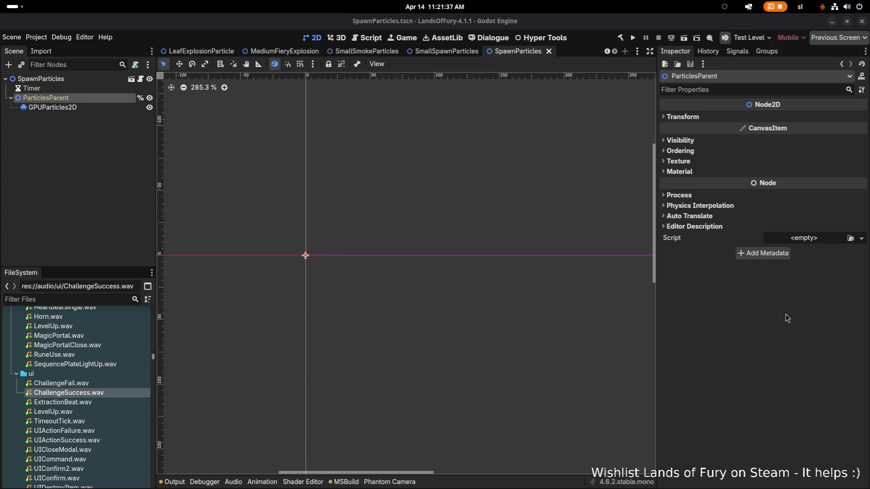
click(621, 39)
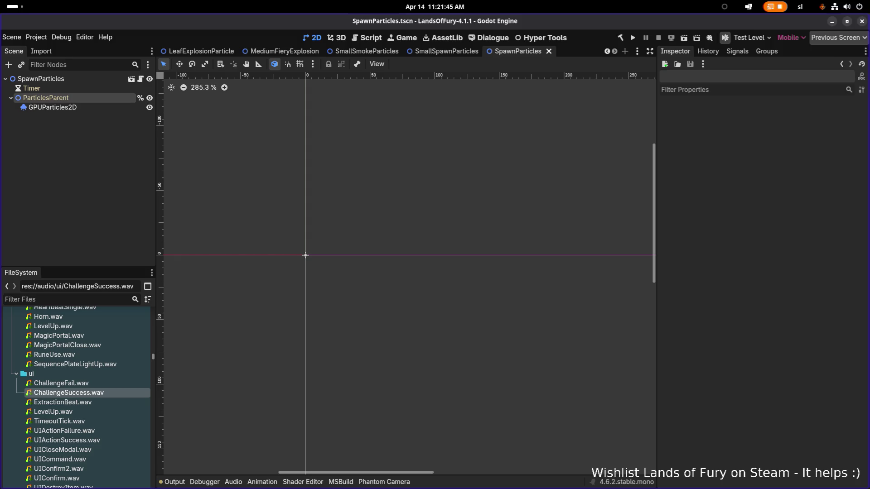
Filter the FileSystem for soundconf, open SoundConfig.tres and go to the last Sound Effects page
text(soundre)
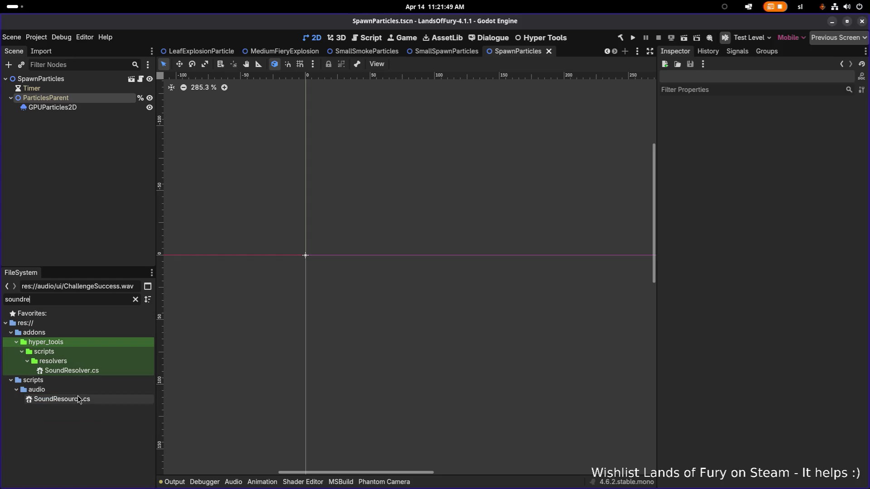
key(BackSpace)
key(BackSpace)
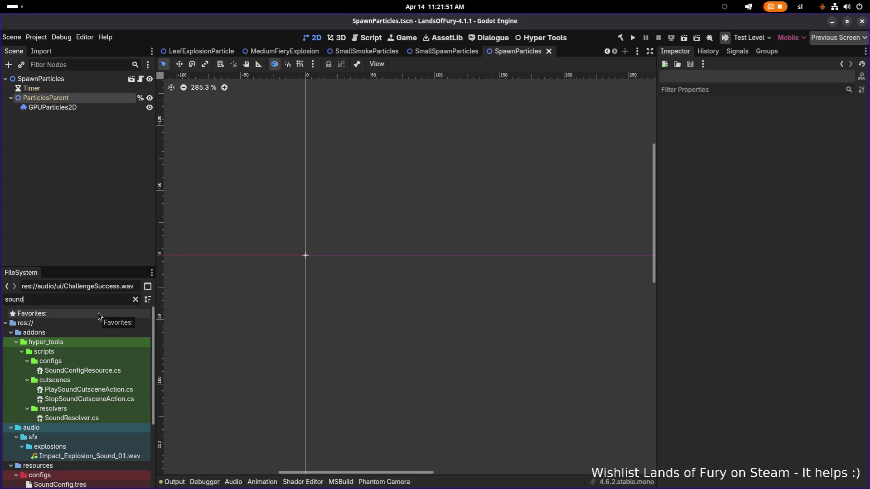
text(conf)
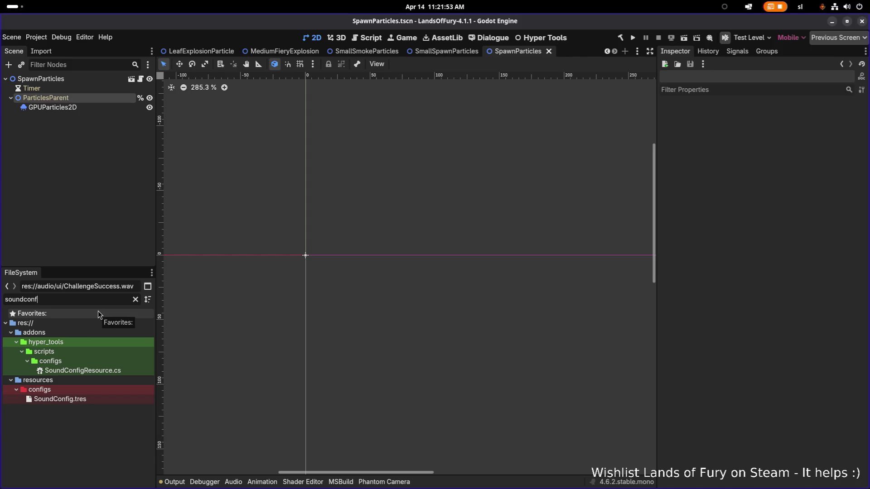
click(115, 399)
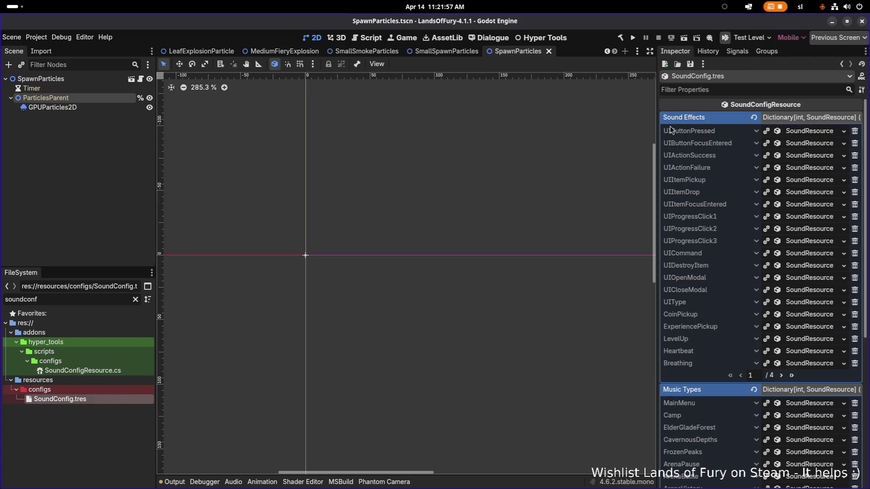
drag(657, 181, 517, 218)
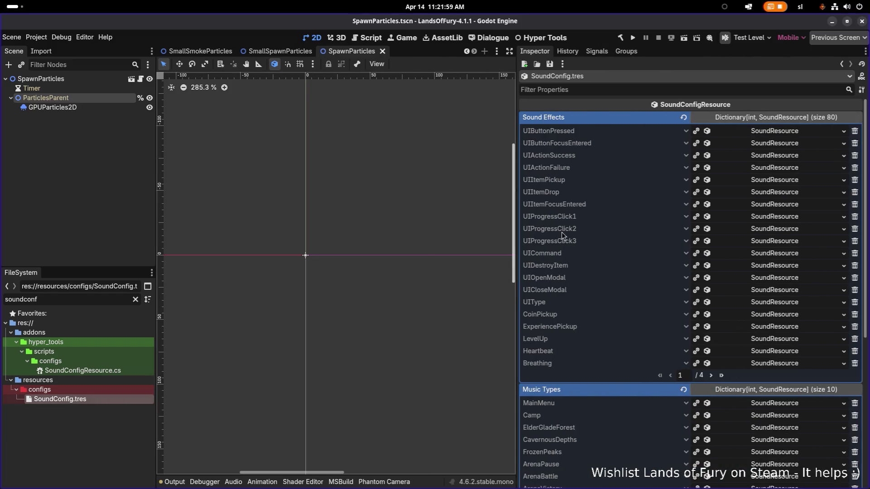
click(722, 376)
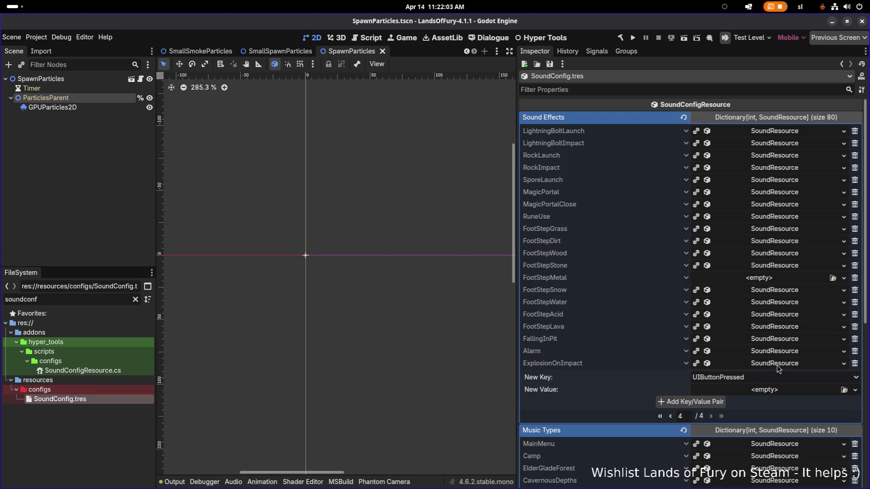
Add a SequencePlateLightUp key with a new SoundResource playing SequencePlateLightUp.wav
click(777, 378)
scroll(781, 367, down, 10)
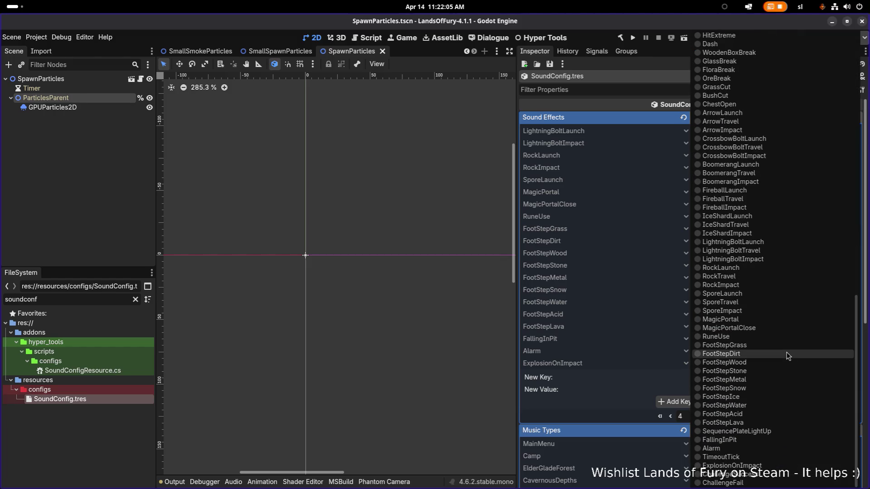
click(771, 431)
click(779, 393)
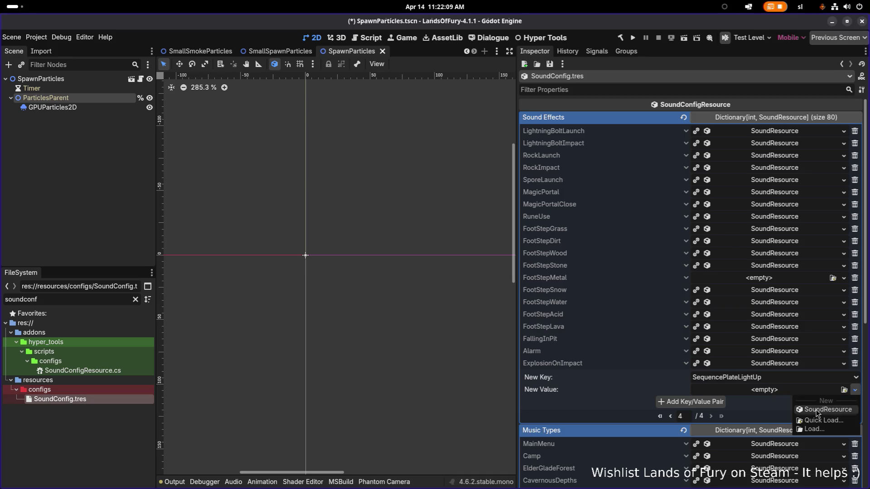
click(816, 410)
click(780, 392)
scroll(823, 412, down, 1)
scroll(823, 411, down, 1)
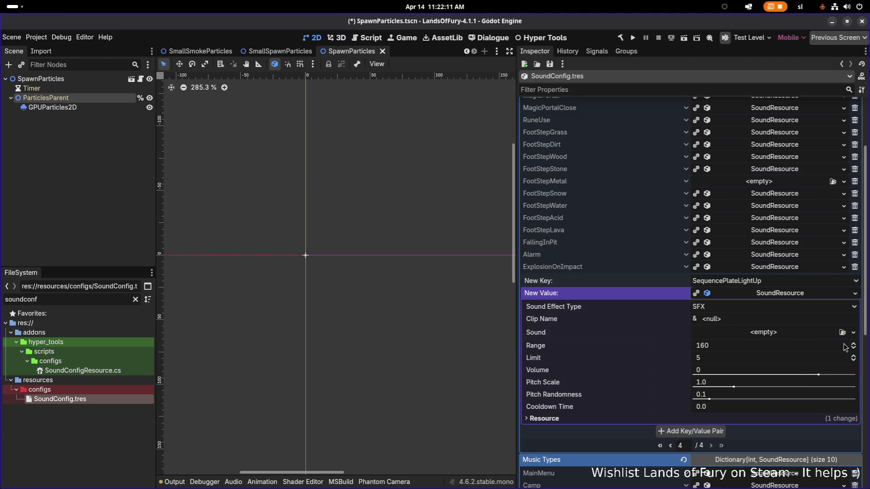
click(843, 332)
text(sequence)
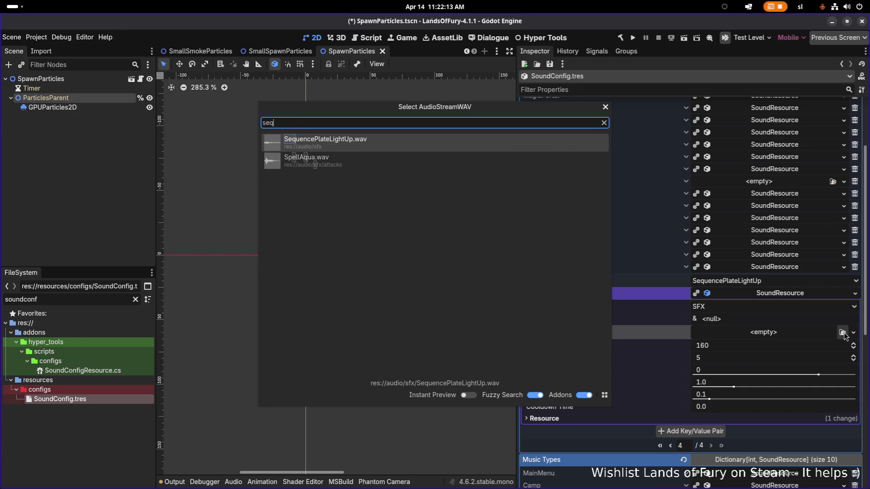
key(Return)
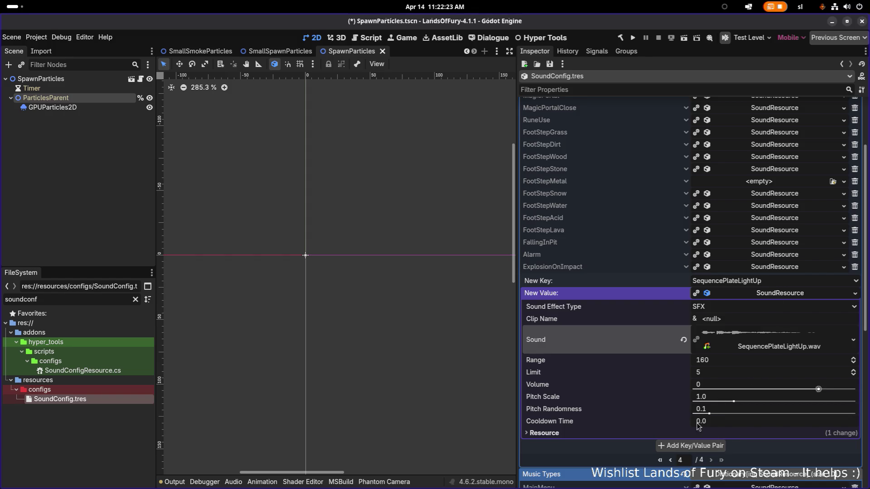
click(690, 448)
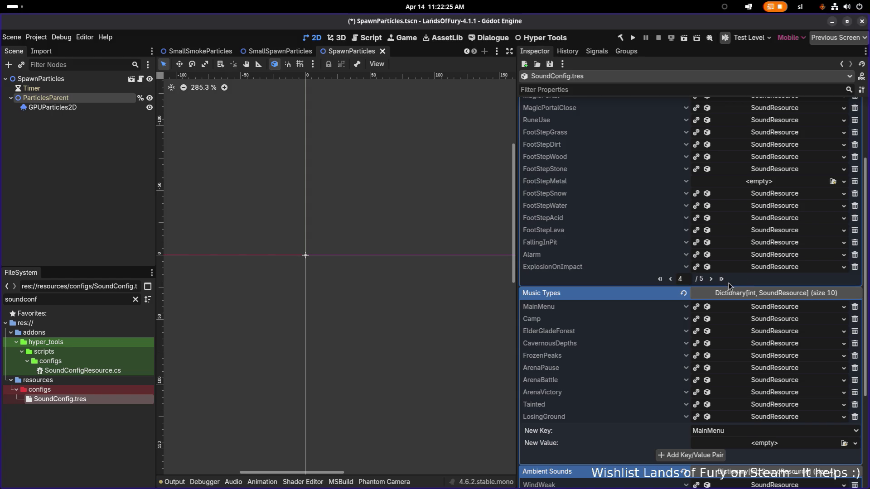
click(712, 279)
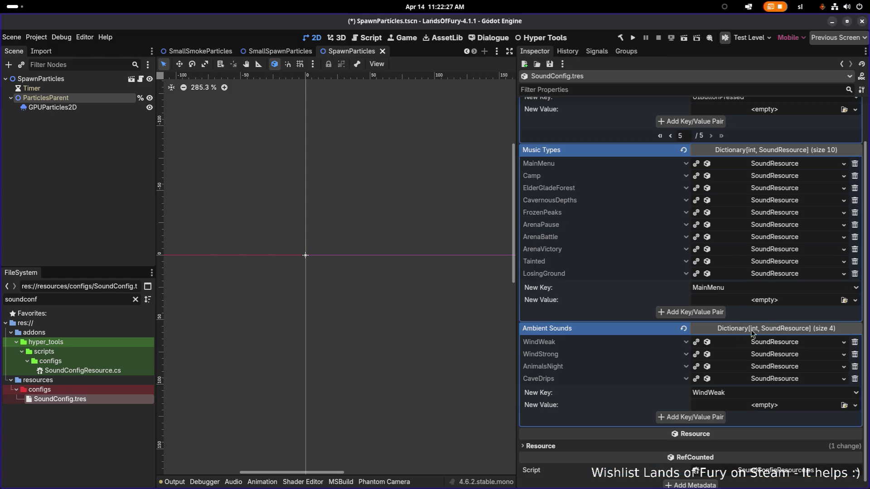
Set New Key to ChallengeSuccess with a new SoundResource as its value
scroll(730, 346, up, 3)
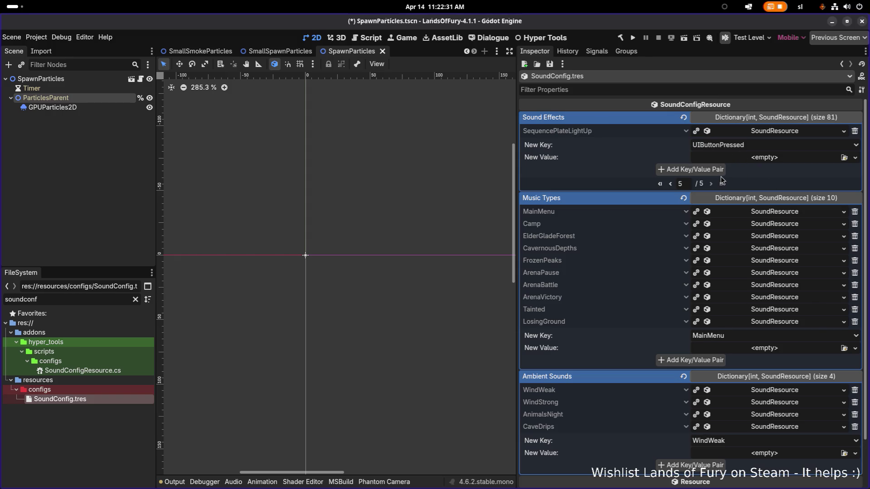
click(671, 184)
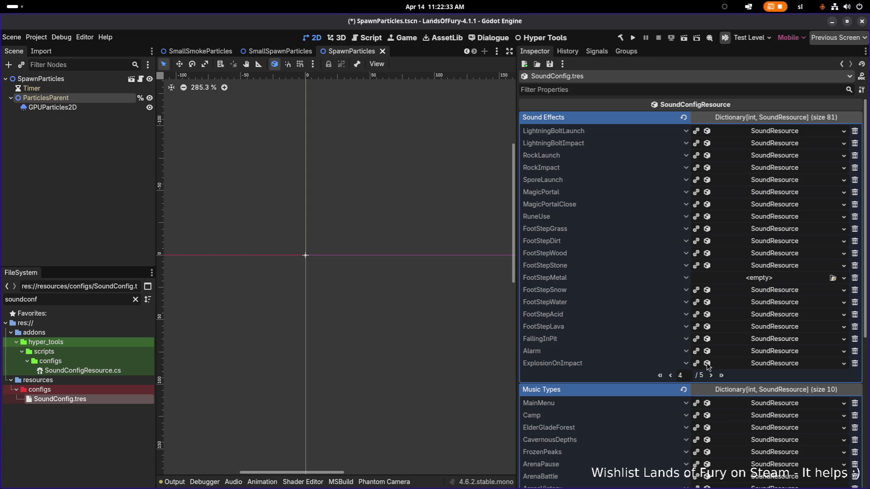
click(713, 376)
click(753, 145)
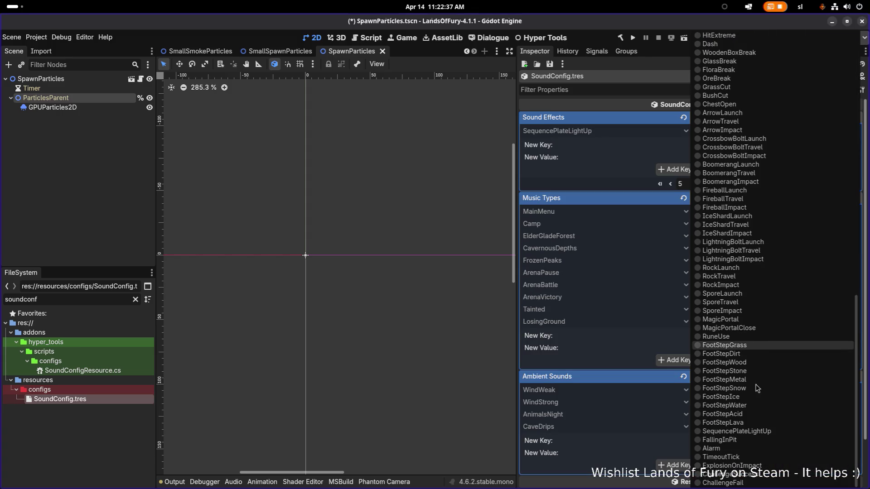
click(775, 480)
click(779, 158)
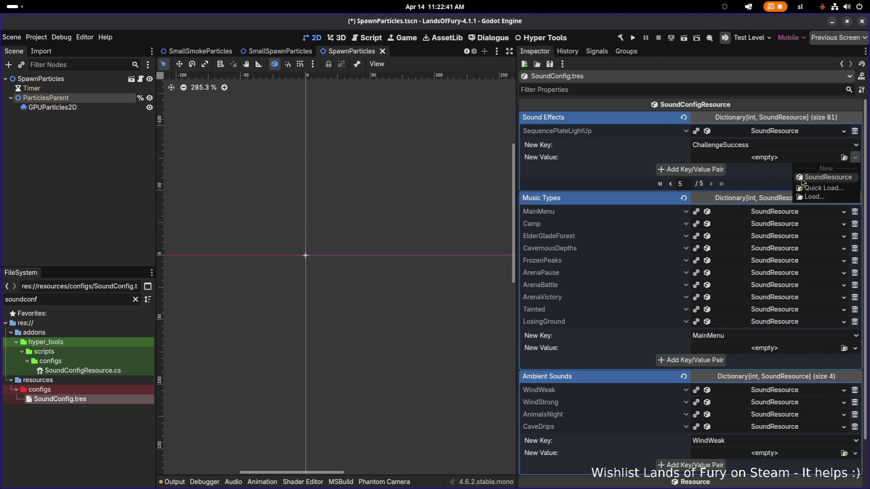
click(809, 179)
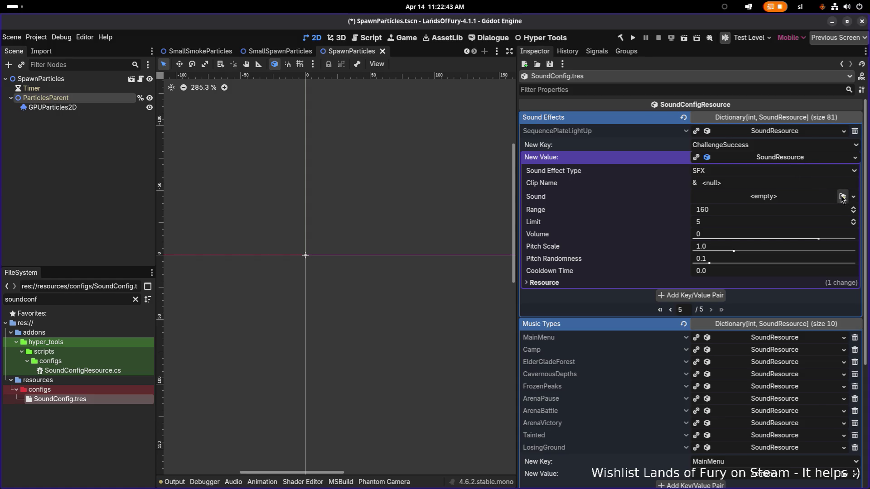
Assign ChallengeSuccess.wav with pitch randomness 0 and add the key/value pair
click(827, 200)
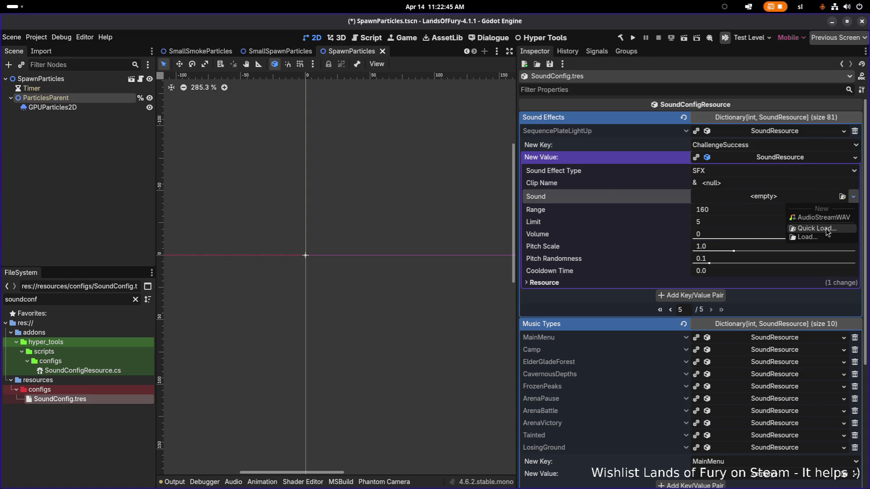
click(827, 228)
text(challen)
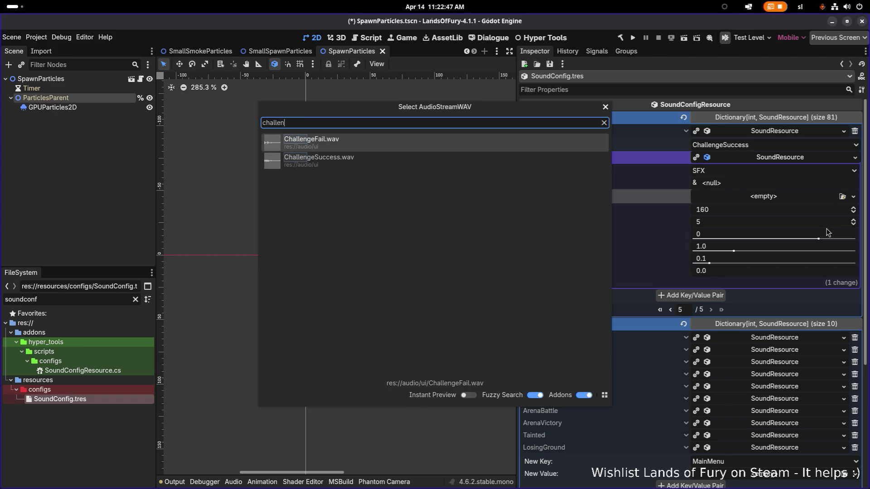
key(Return)
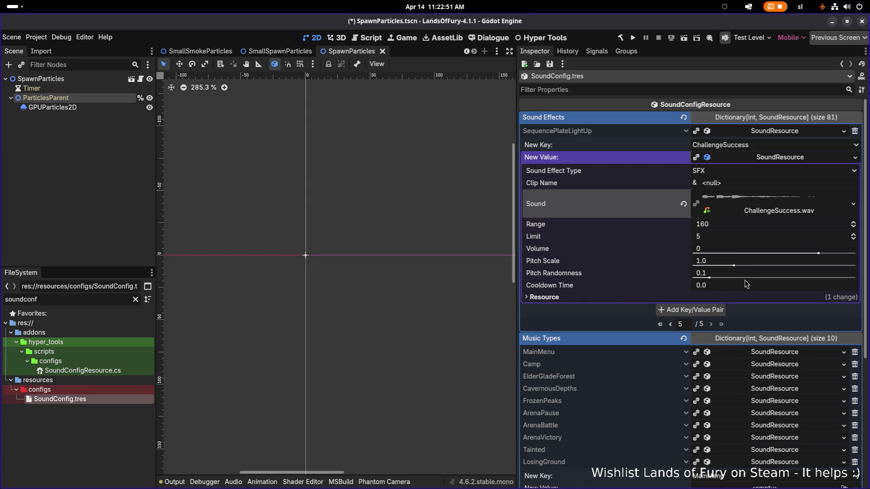
click(715, 273)
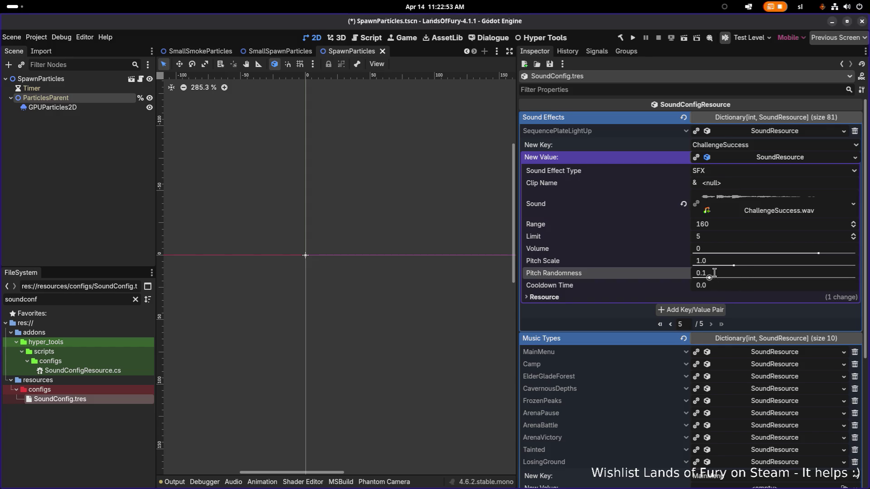
text(0)
key(Return)
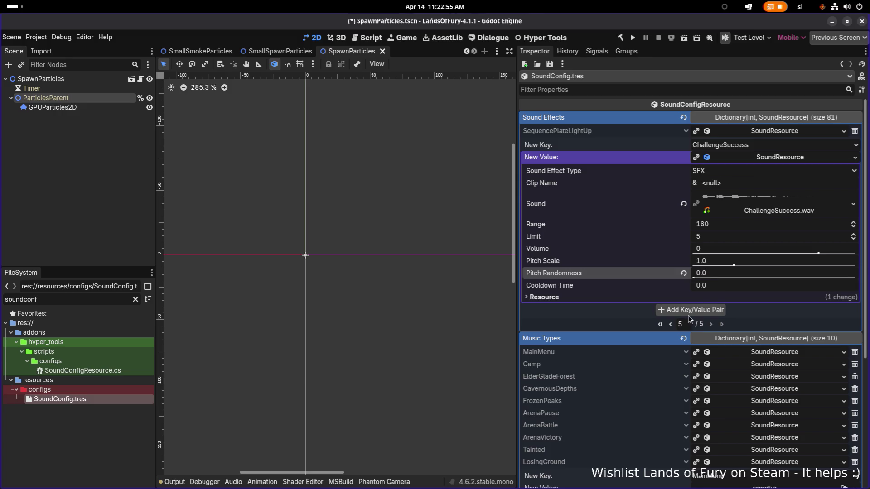
click(687, 311)
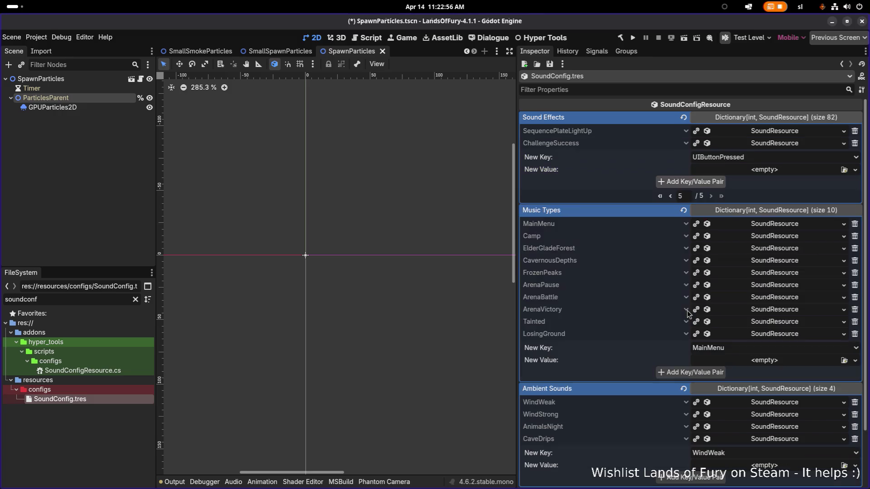
click(740, 159)
Add a ChallengeFail sound effect using ChallengeFail.wav with pitch randomness 0.0
scroll(743, 319, down, 5)
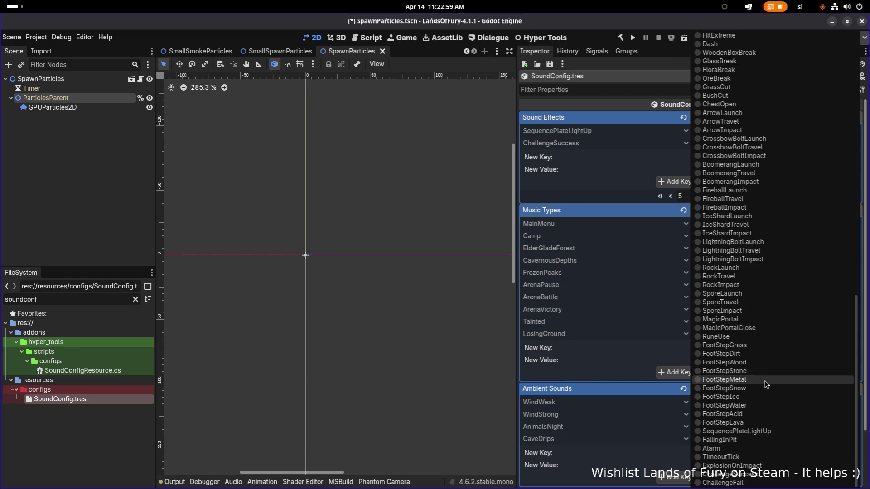
click(755, 483)
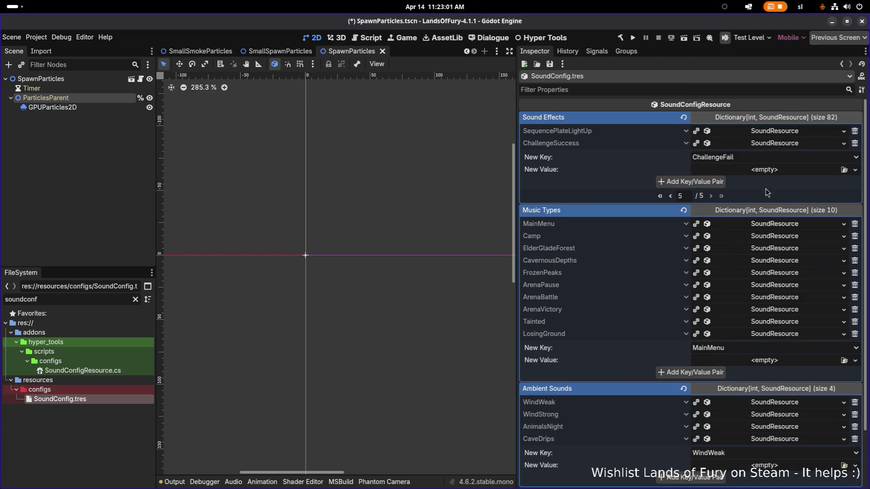
click(776, 173)
click(799, 188)
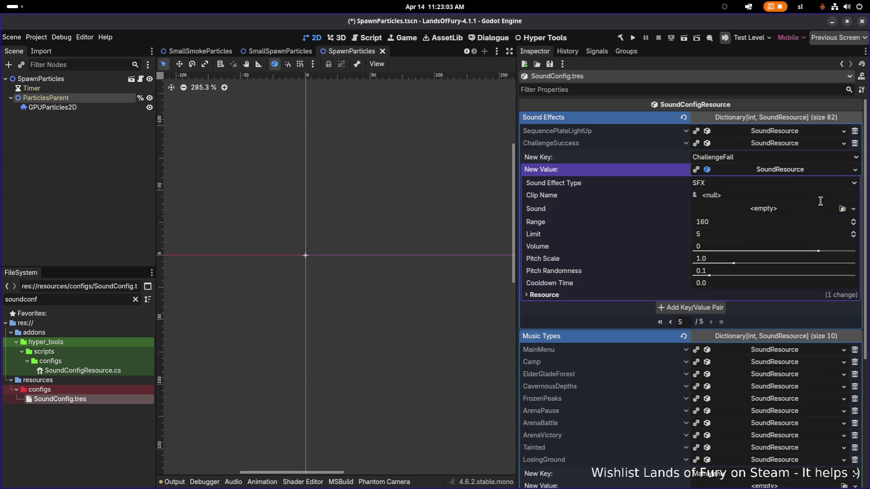
click(843, 209)
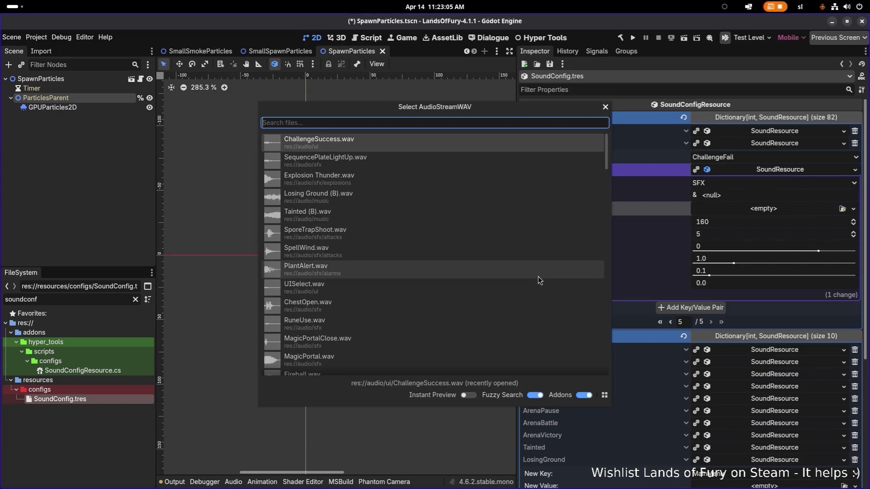
key(Escape)
click(842, 209)
text(challengefail)
key(Return)
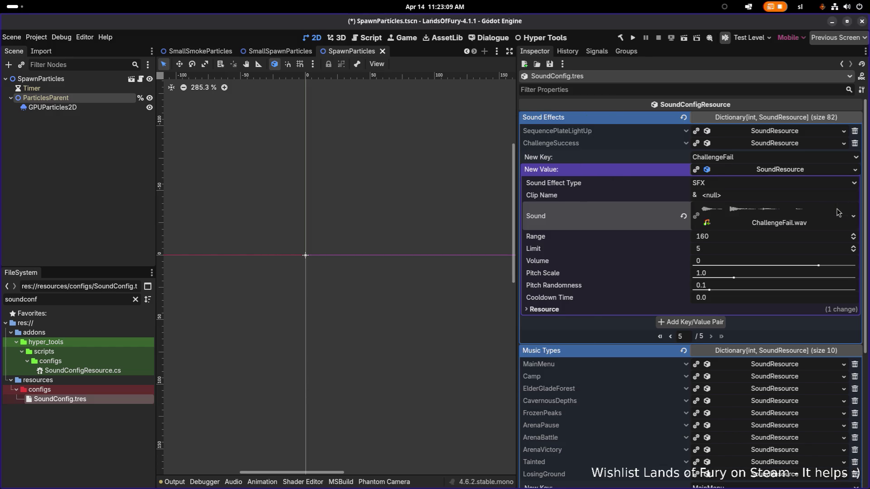
drag(739, 290, 693, 291)
click(664, 322)
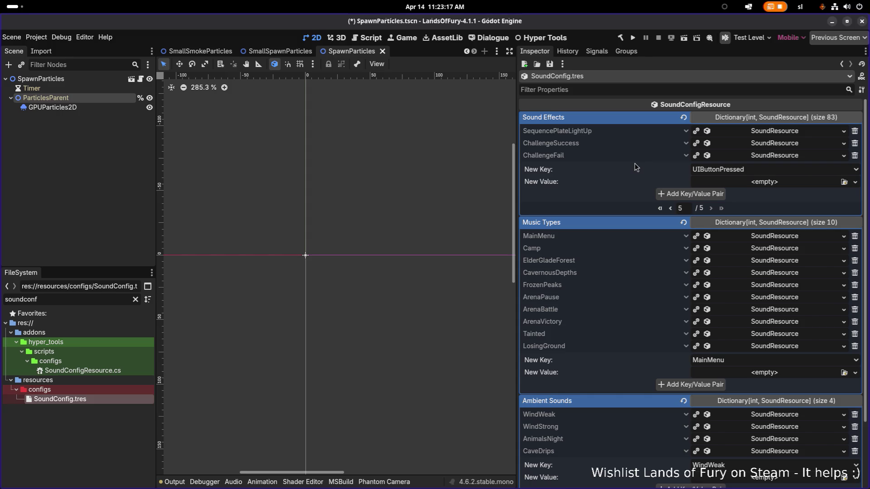
key(alt+Tab)
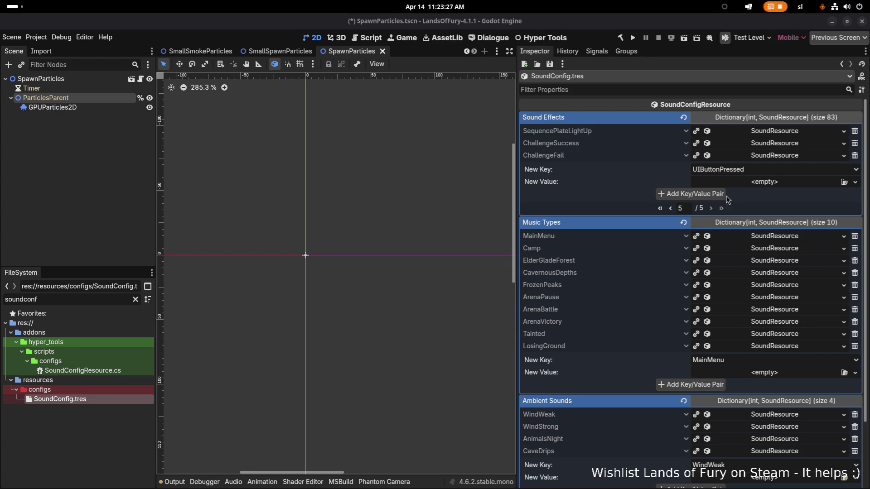
Add a TimeoutTick sound effect using TimeoutTick.wav
click(856, 182)
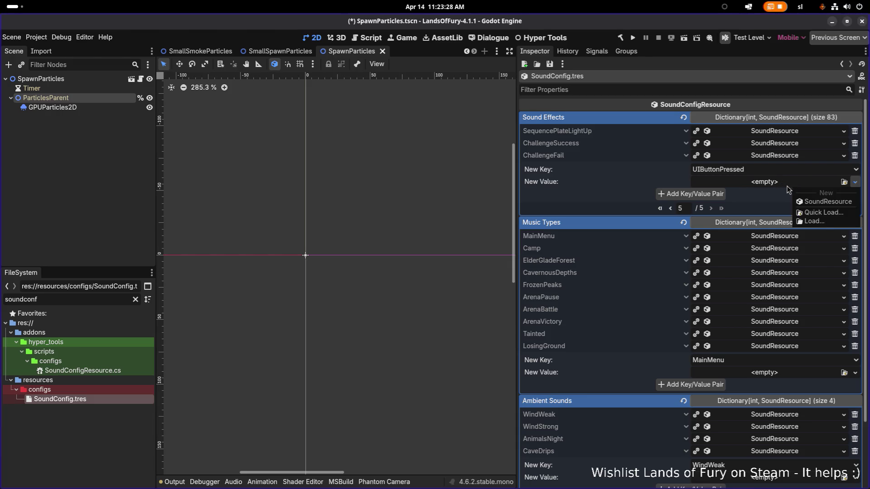
click(826, 203)
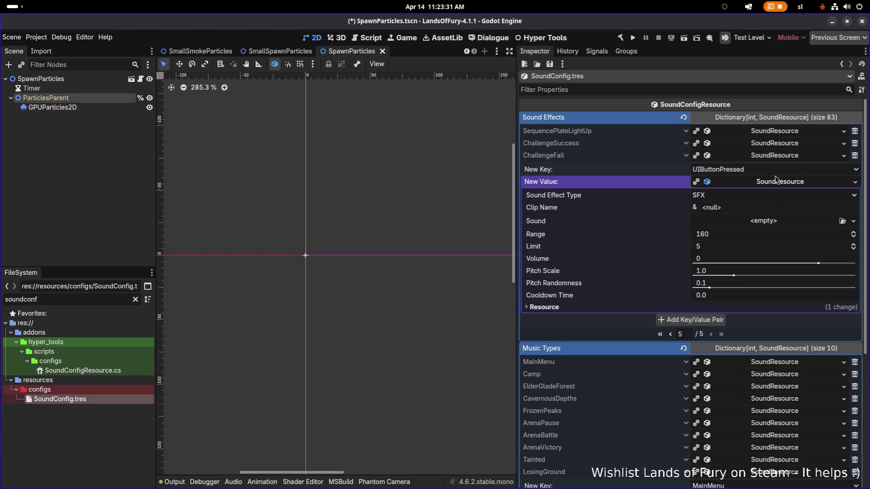
click(776, 172)
scroll(762, 254, down, 5)
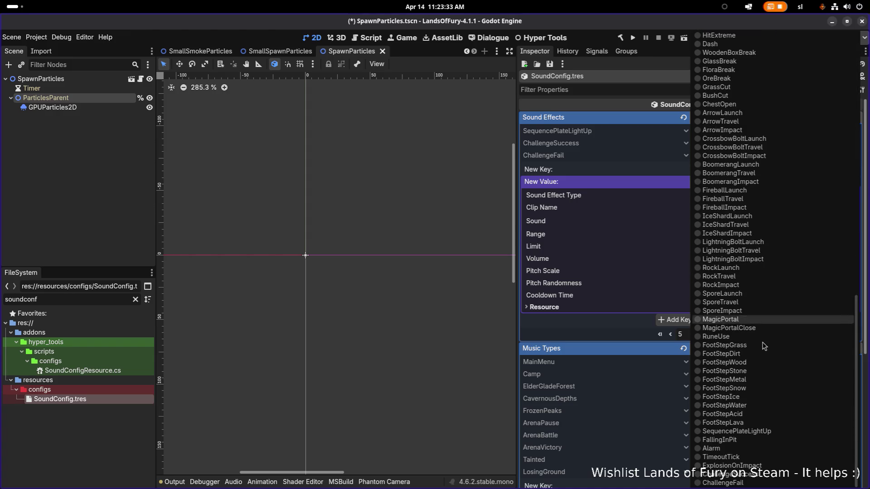
click(741, 457)
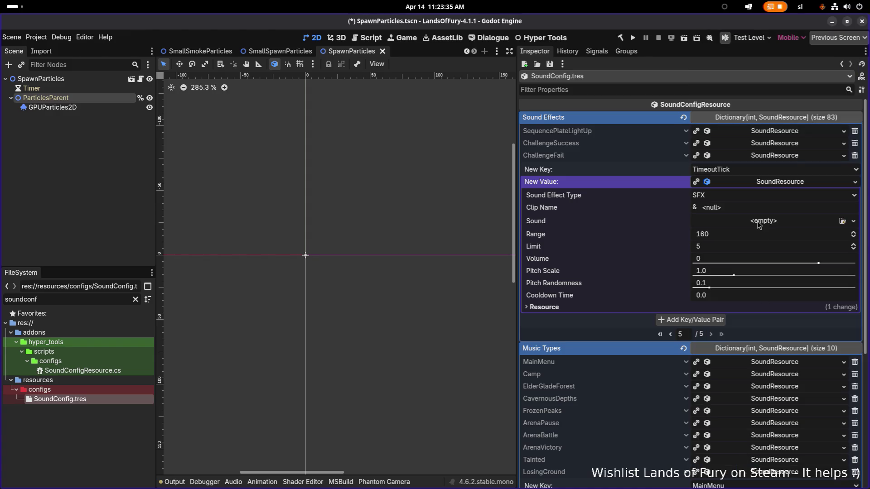
click(818, 225)
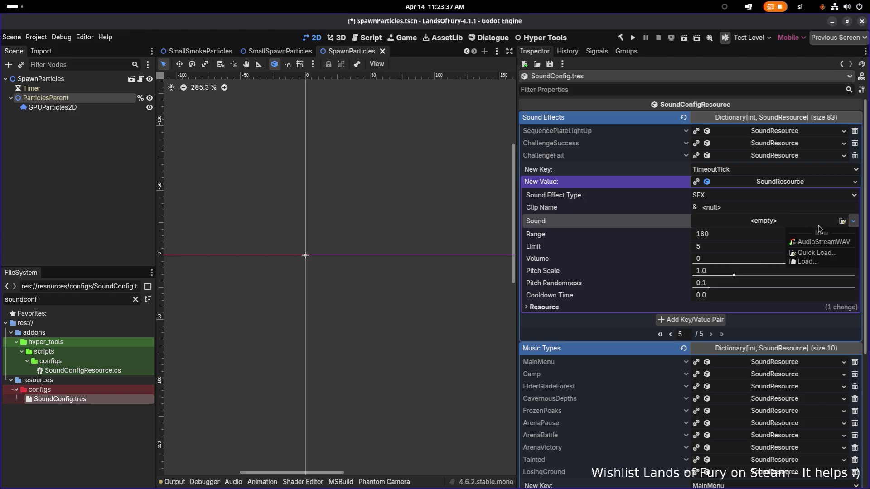
click(823, 252)
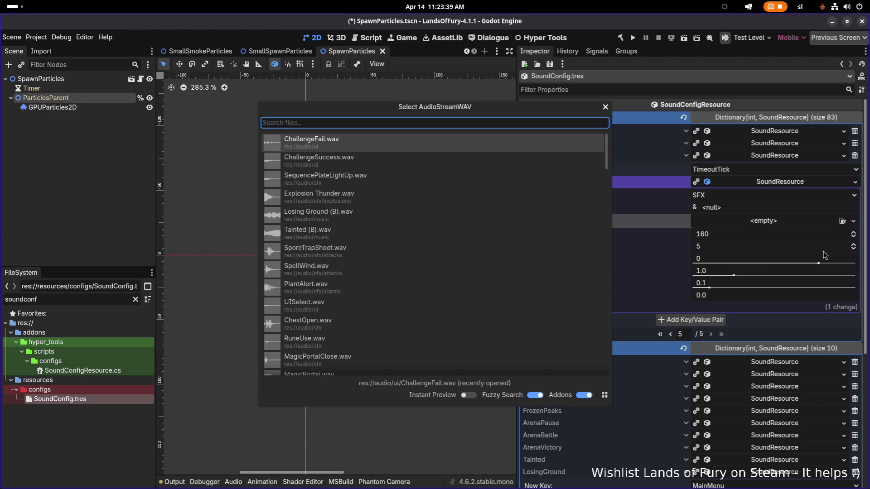
text(timeouttick)
key(Return)
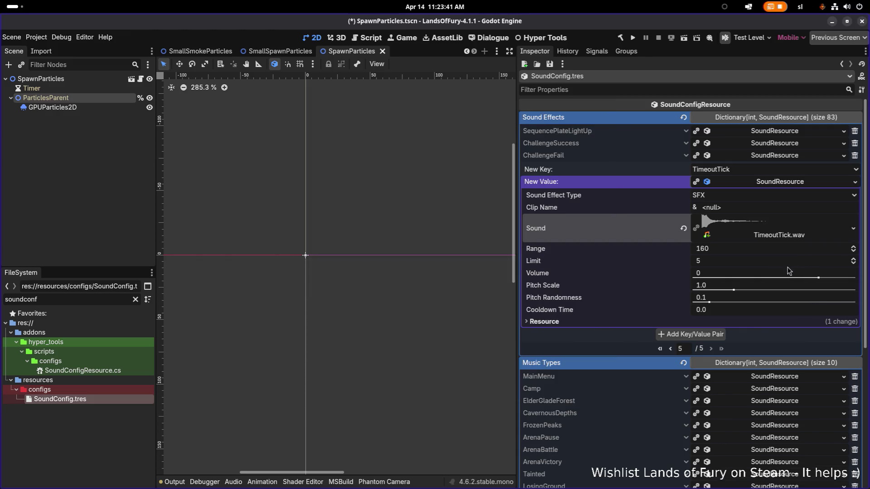
click(707, 334)
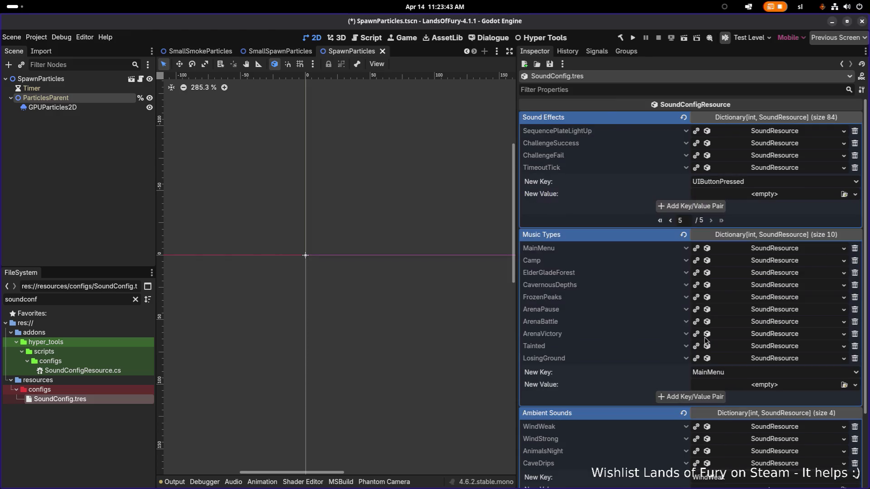
Save SoundConfig.tres and switch to Visual Studio Code
click(788, 182)
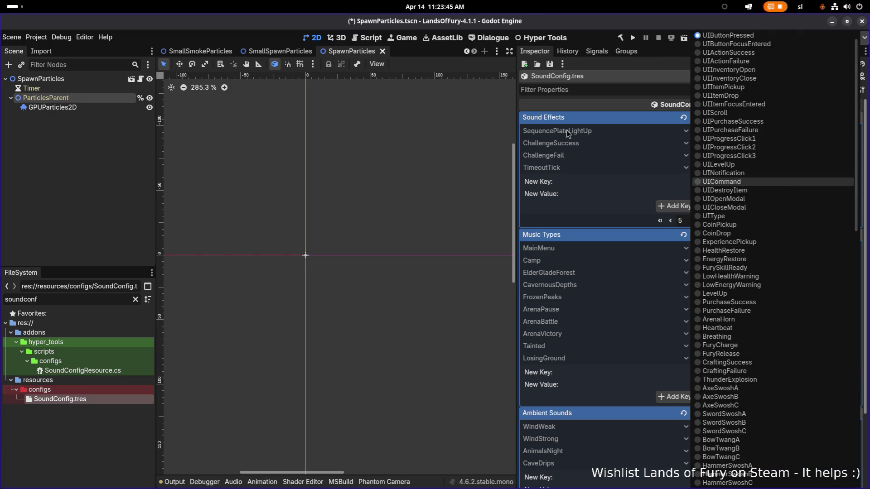
click(630, 68)
key(ctrl+s)
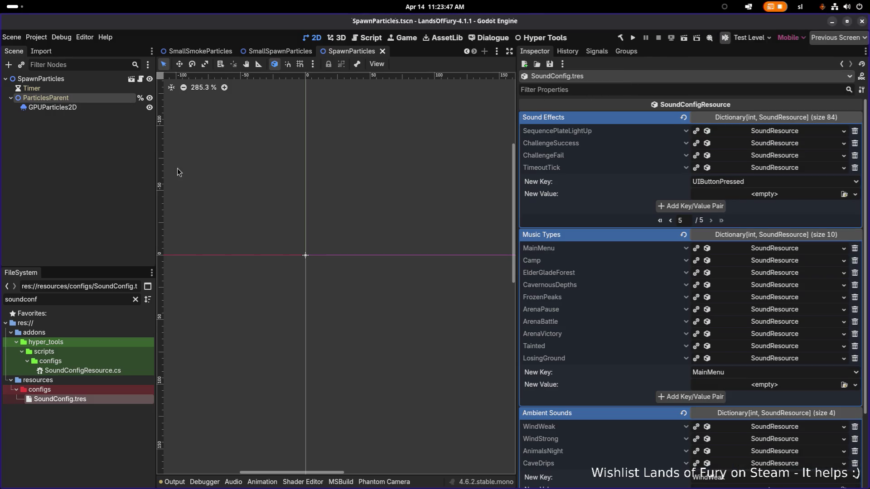
key(alt+Tab)
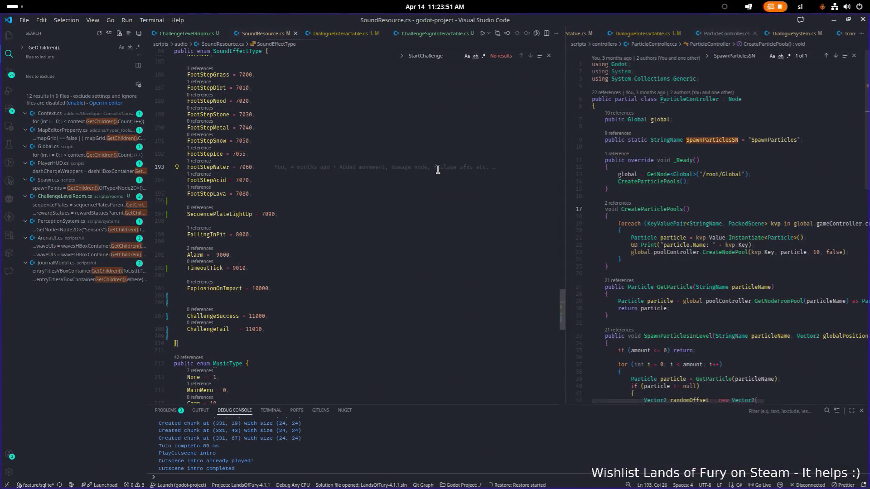
Open PressurePlate.cs and scroll to the OnBodyEntered handler
key(ctrl+p)
text(pressureplate)
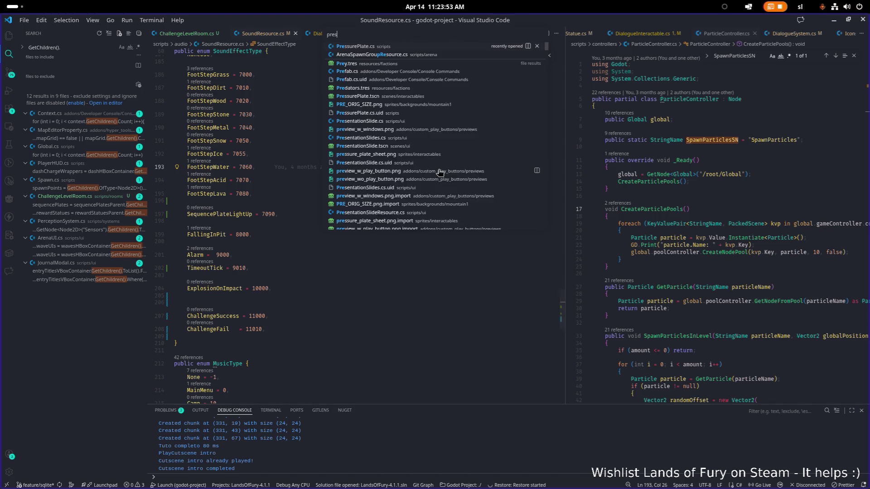
key(Return)
scroll(426, 169, down, 10)
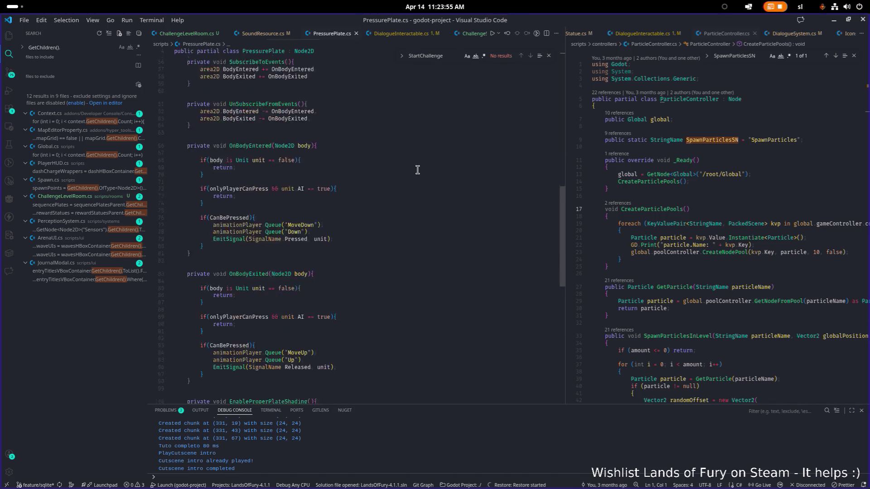
scroll(358, 186, down, 3)
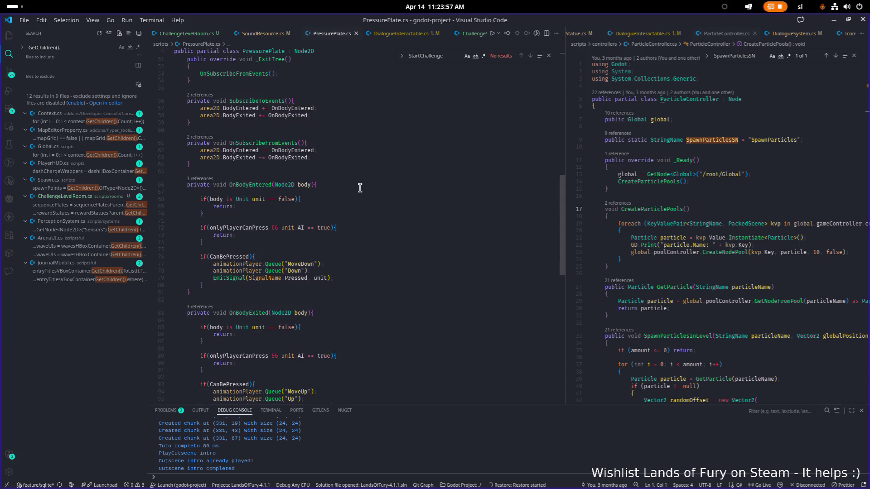
Type then remove a trial 'global.' line in OnBodyEntered and save PressurePlate.cs
click(372, 273)
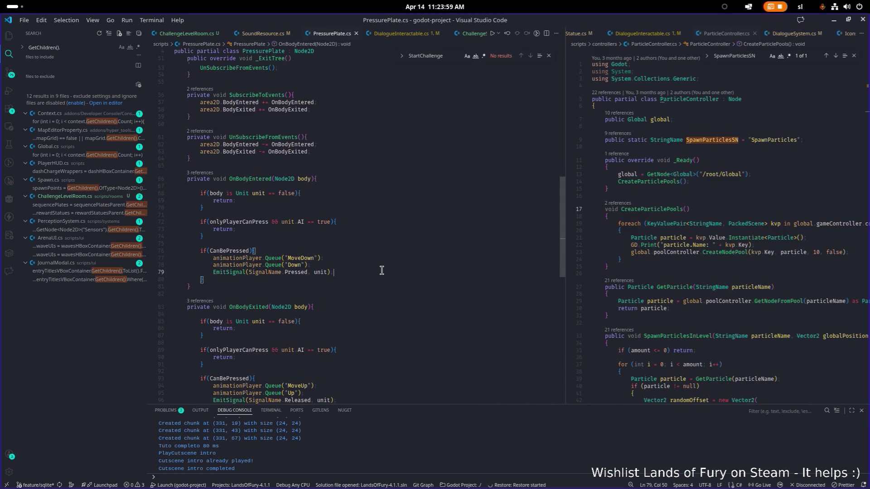
click(384, 266)
key(Return)
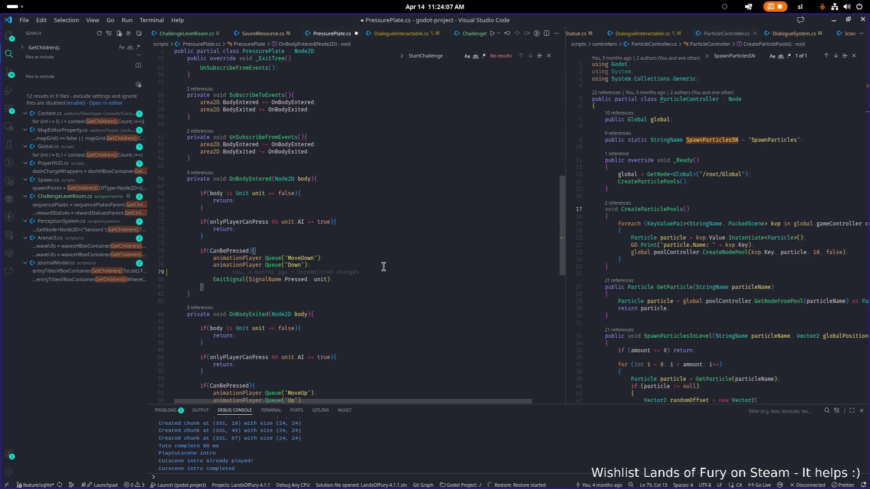
text(global.)
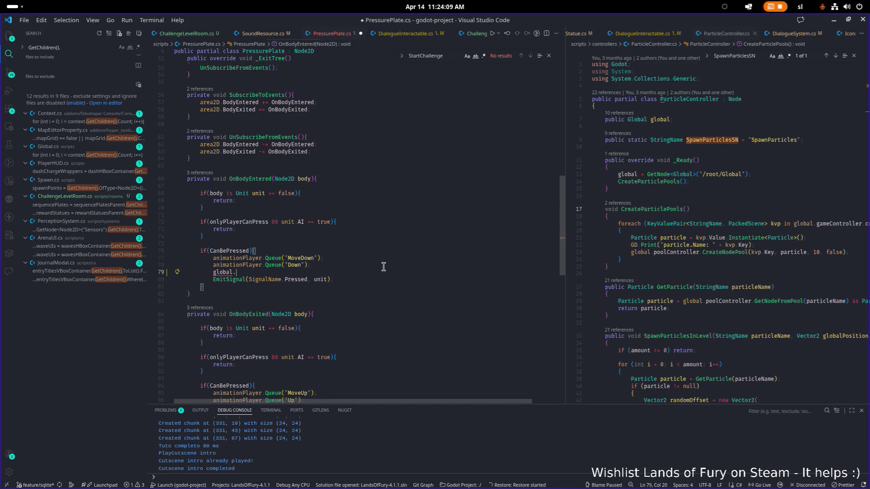
key(shift+Home)
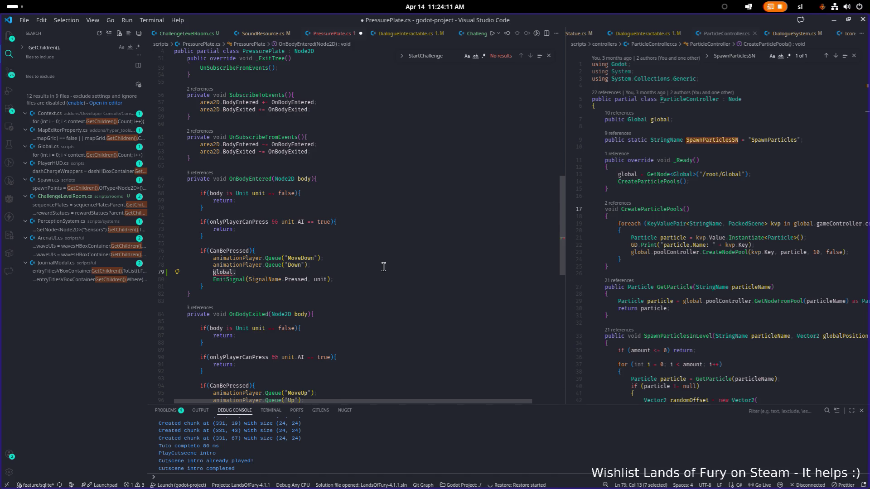
scroll(383, 266, up, 15)
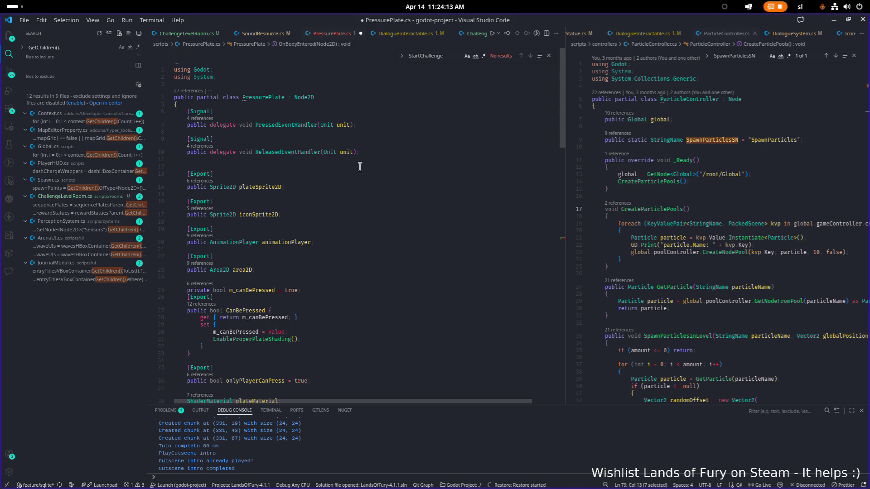
click(417, 141)
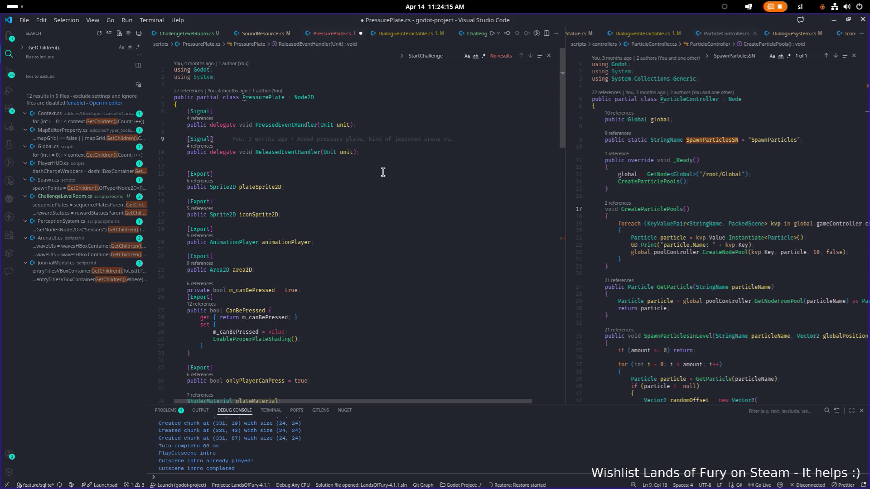
scroll(376, 181, down, 15)
click(299, 315)
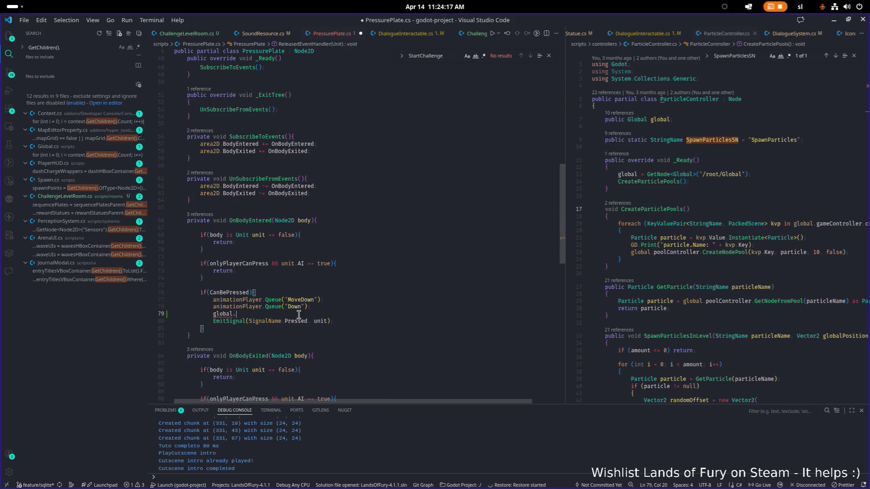
key(BackSpace)
key(BackSpace)
key(BackSpace)
key(ctrl+s)
key(ctrl+p)
Open SequencePlate.cs and look up its global field near the top
text(seqpla)
key(Return)
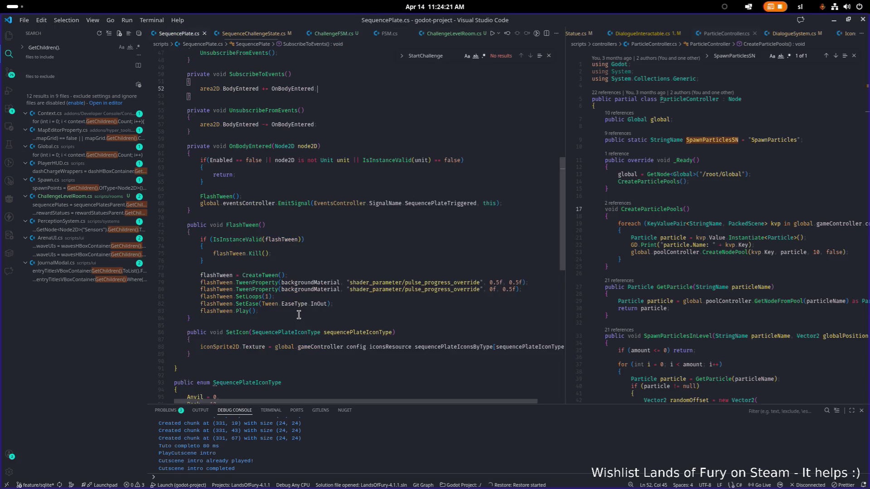
scroll(299, 315, up, 15)
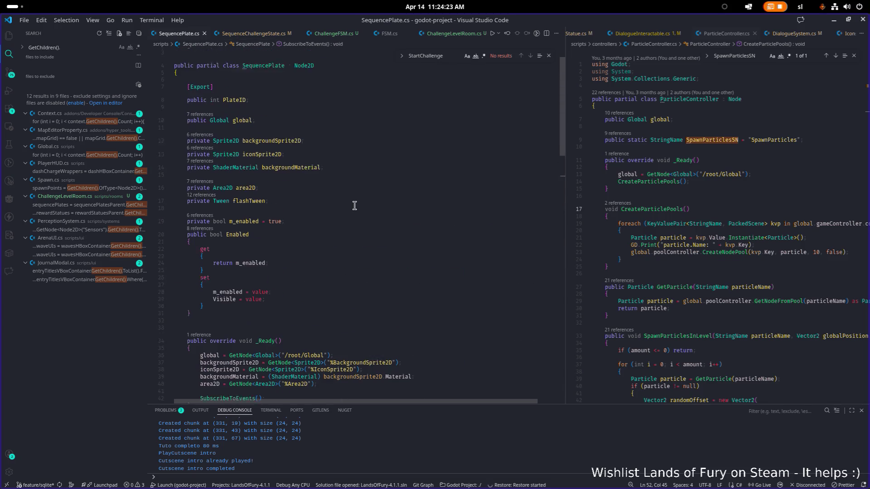
scroll(289, 242, up, 2)
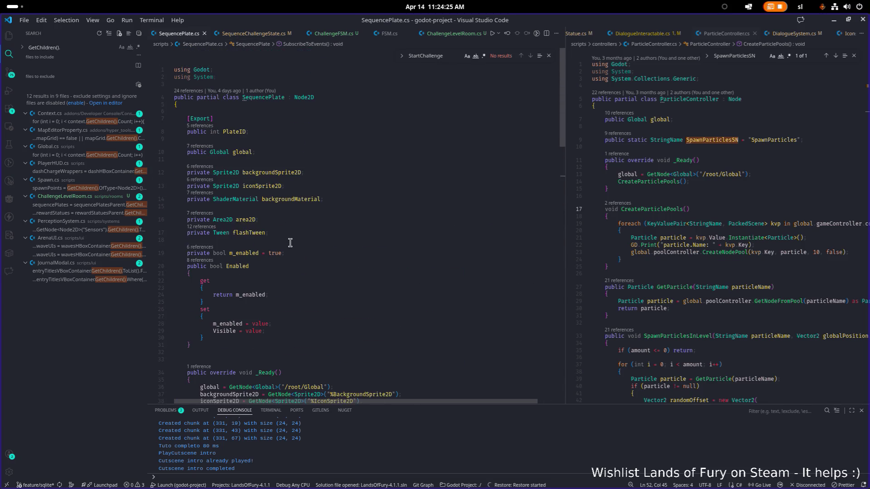
double_click(243, 147)
scroll(290, 204, down, 16)
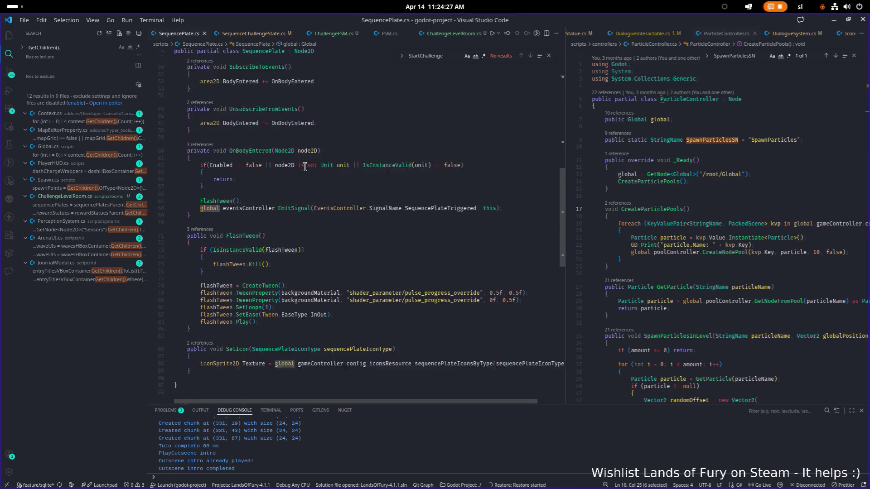
scroll(293, 207, down, 1)
Above FlashTween in OnBodyEntered, start global.soundController.PlaySFX with SoundEffectType.SequencePlateLightUp
click(254, 168)
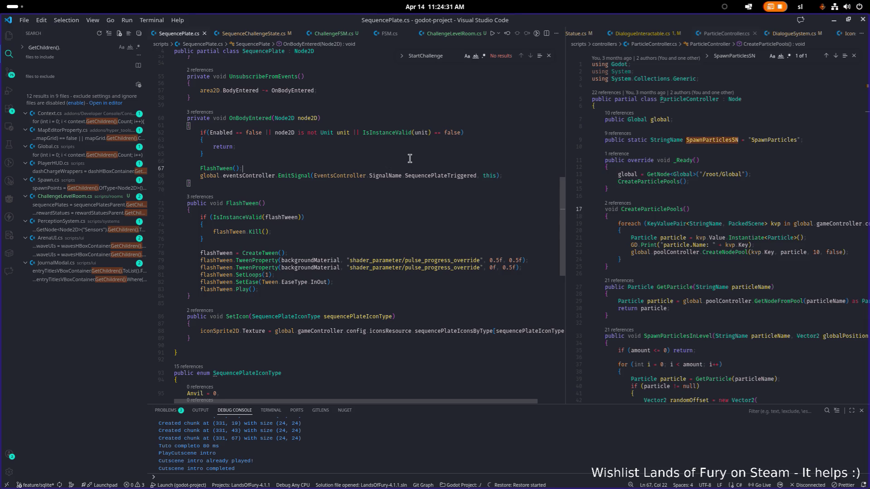
key(ctrl+shift+Return)
text(global)
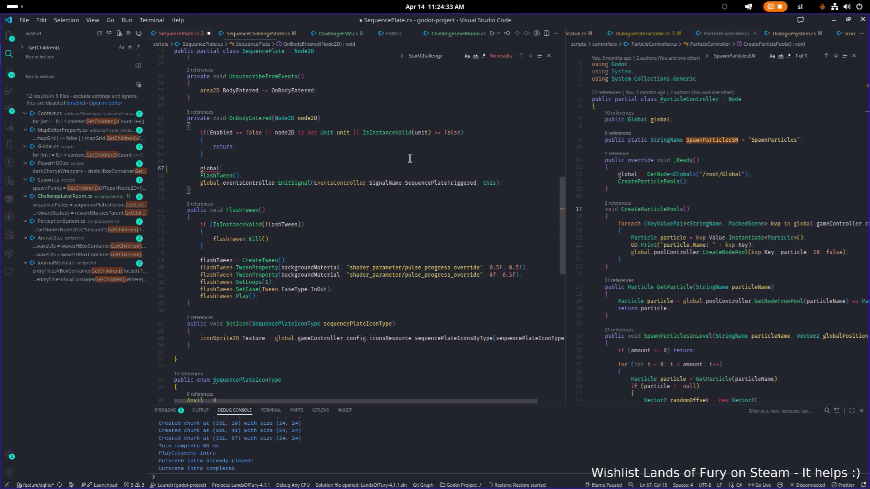
text(.soundController.)
text(play)
key(Down)
key(Down)
key(Tab)
text(()
key(Tab)
text(.)
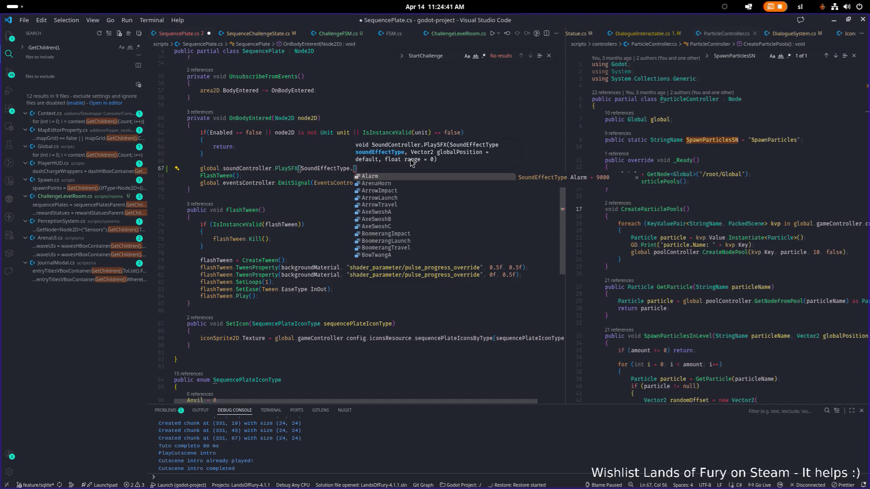
text(pre)
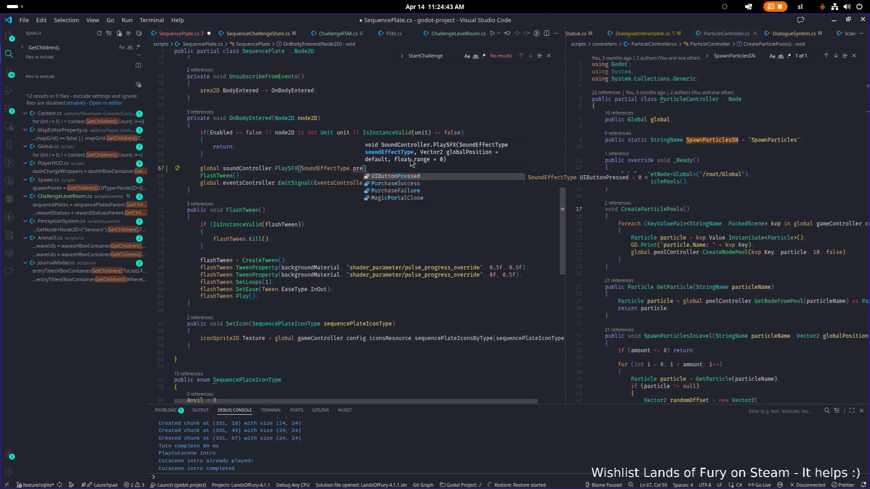
key(BackSpace)
key(BackSpace)
key(BackSpace)
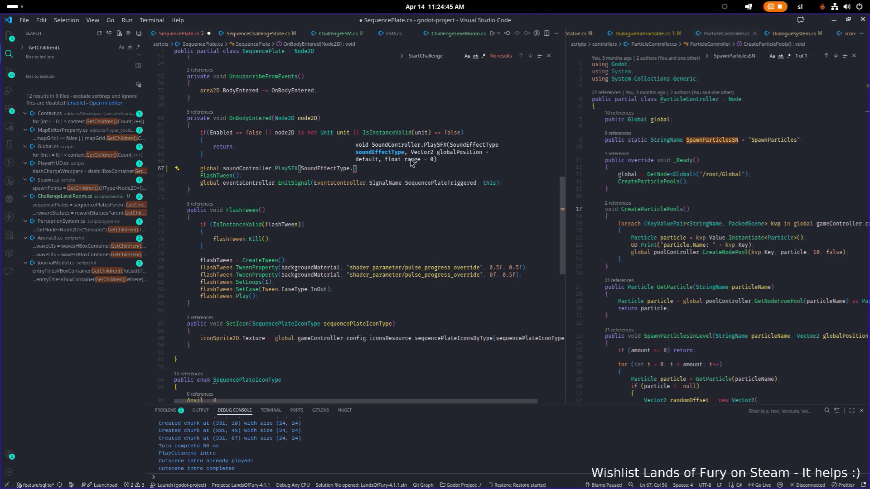
text(seq)
key(Tab)
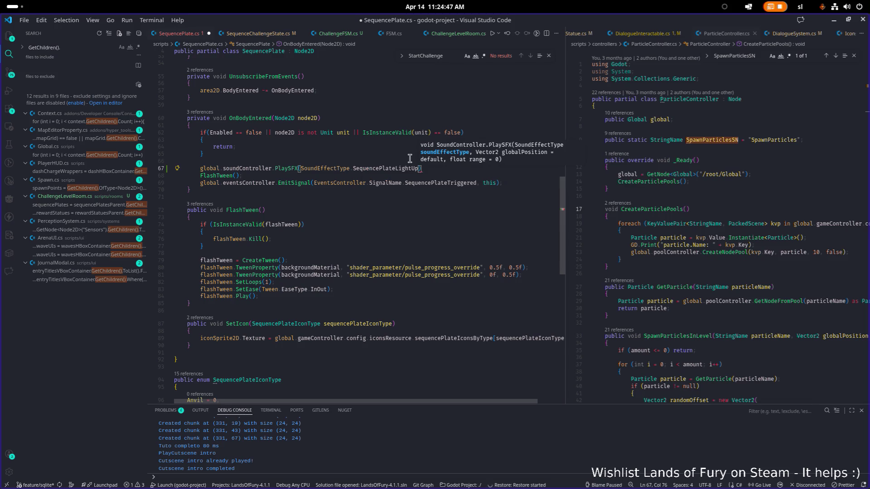
Add GlobalPosition as the second argument, close the statement, save, and select the new line
text(,)
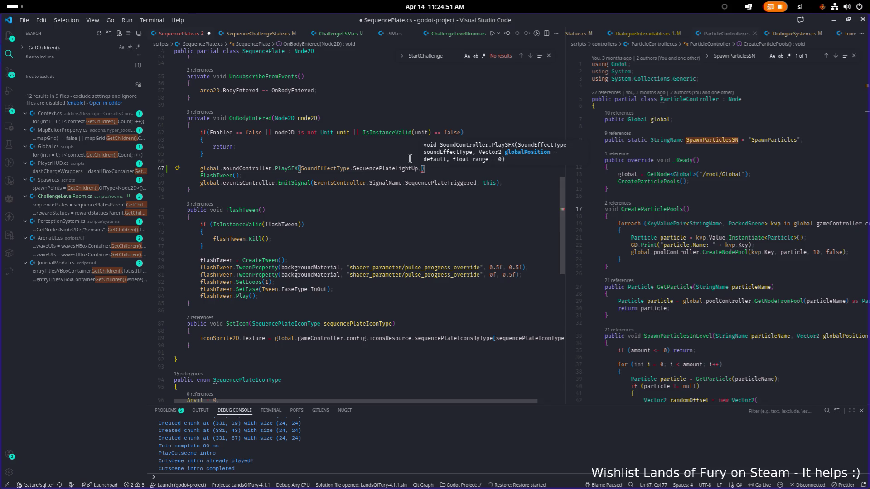
key(BackSpace)
text(,)
text(Globa)
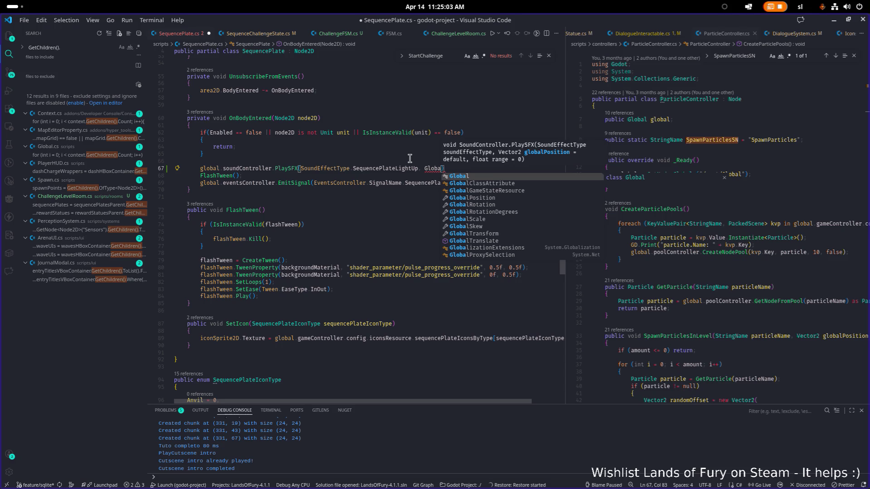
text(lP)
key(Tab)
text(,)
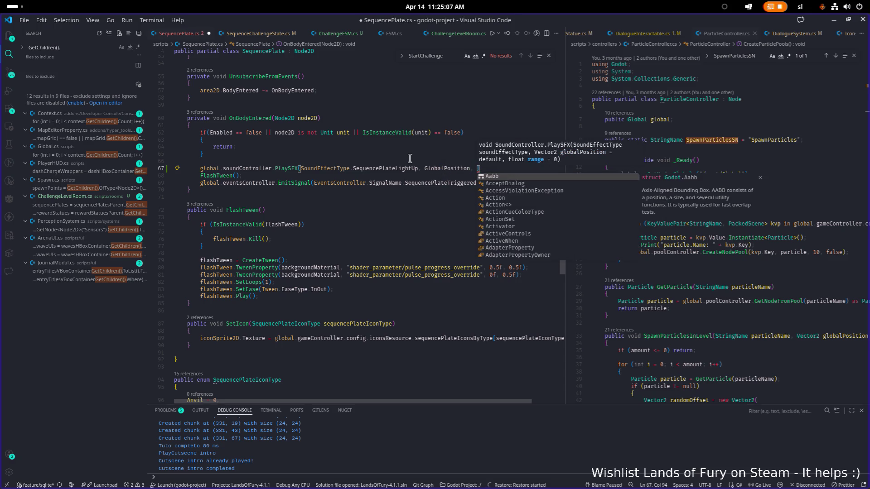
key(BackSpace)
key(BackSpace)
key(ctrl+s)
key(Right)
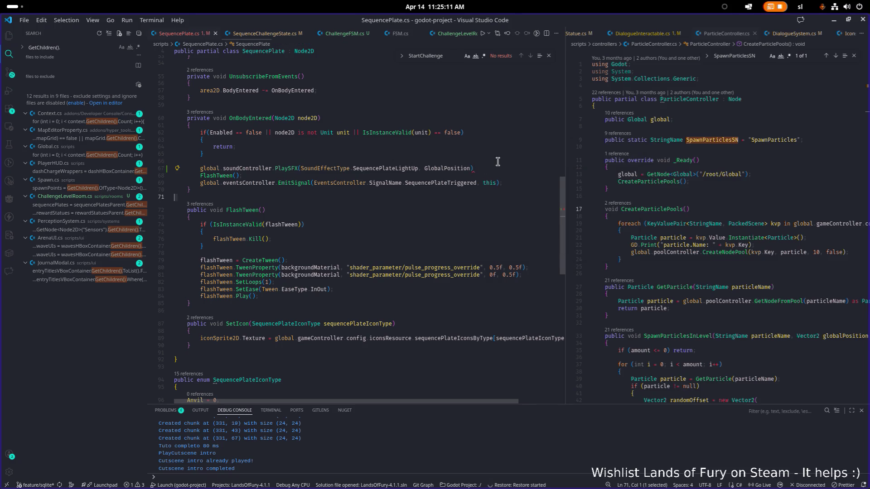
text(;)
key(ctrl+s)
key(shift+Home)
key(ctrl+c)
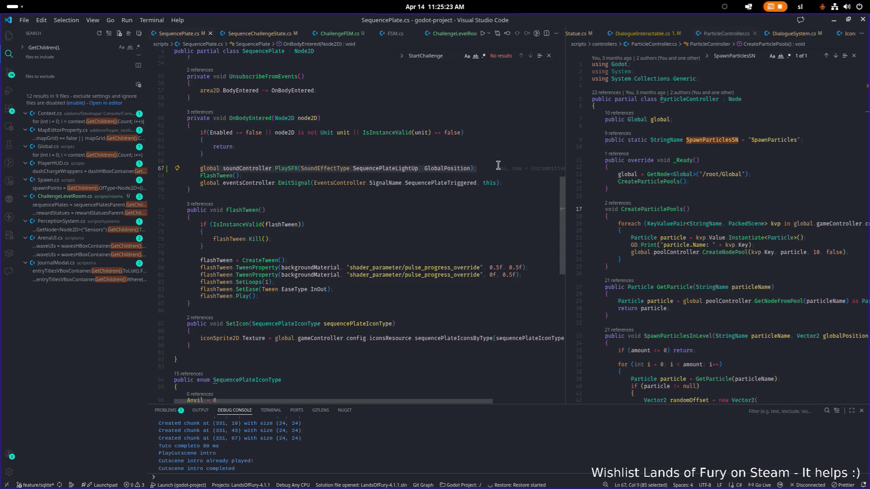
key(ctrl+p)
Open ChallengeLoseState.cs and paste the copied sound call into EndTheChallenge
text(lose)
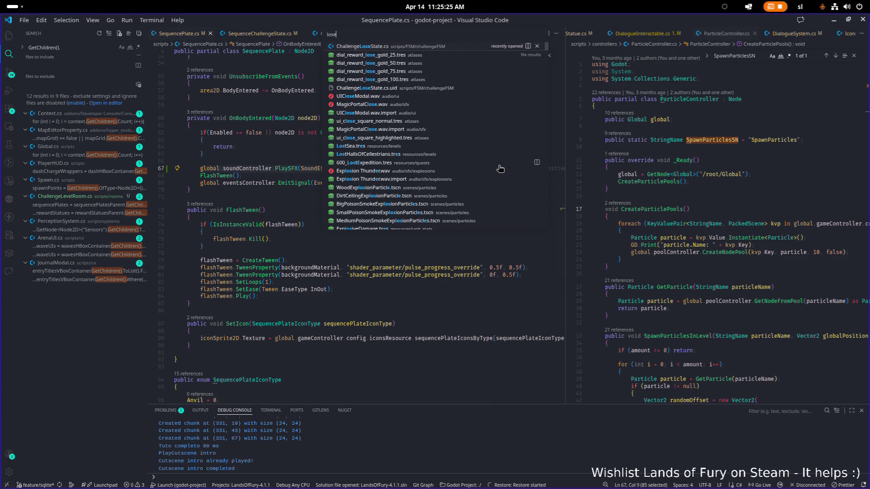
key(Return)
click(338, 207)
scroll(337, 207, down, 20)
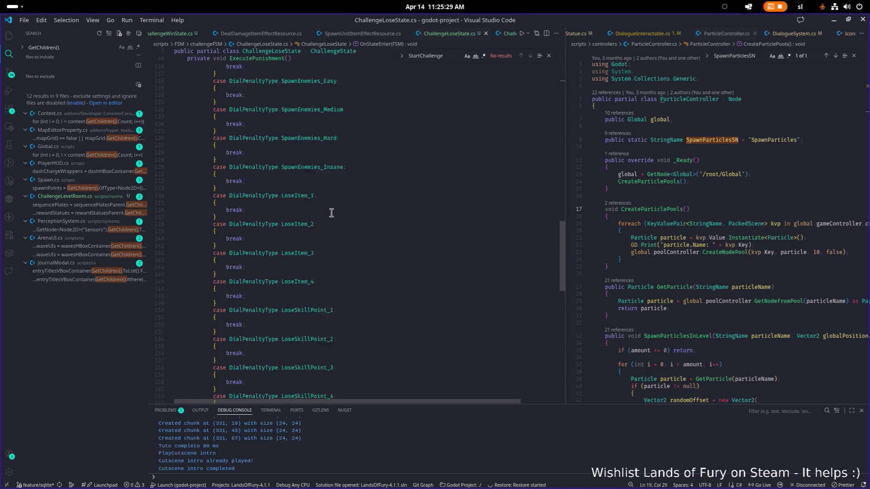
click(446, 250)
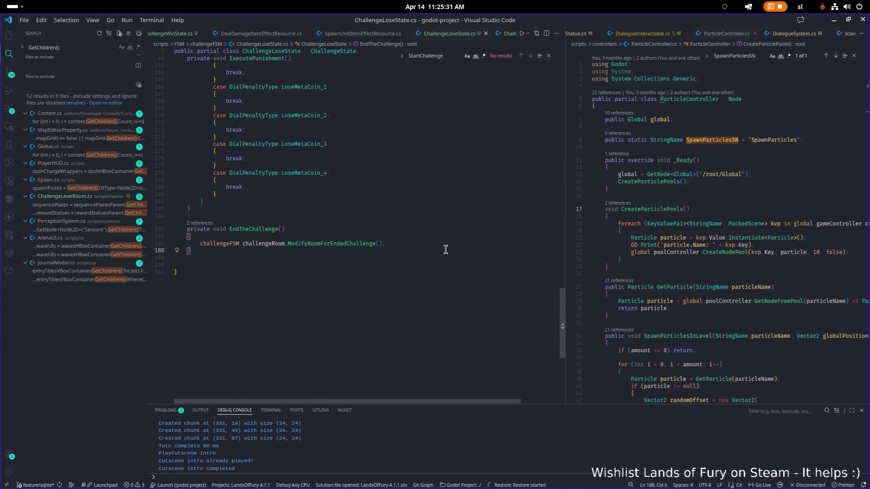
key(Up)
key(Up)
key(ctrl+v)
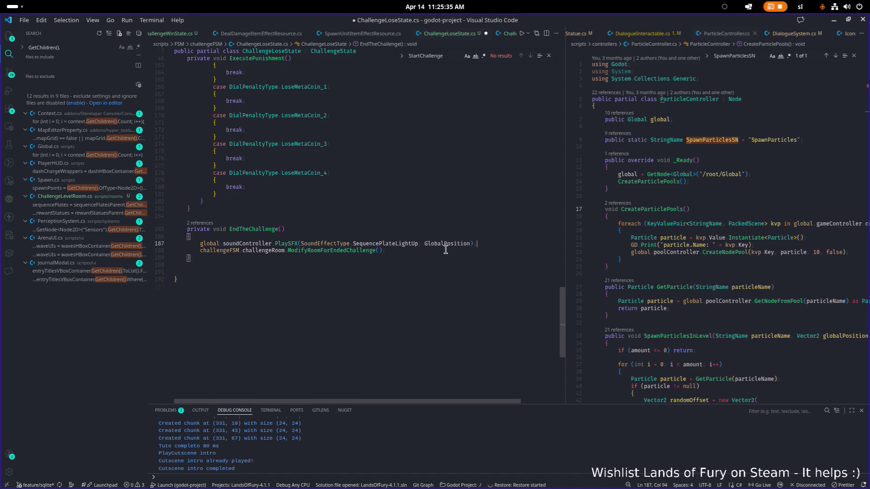
Change the call's owner from global to challengeFSM.global
key(ctrl+shift+Right)
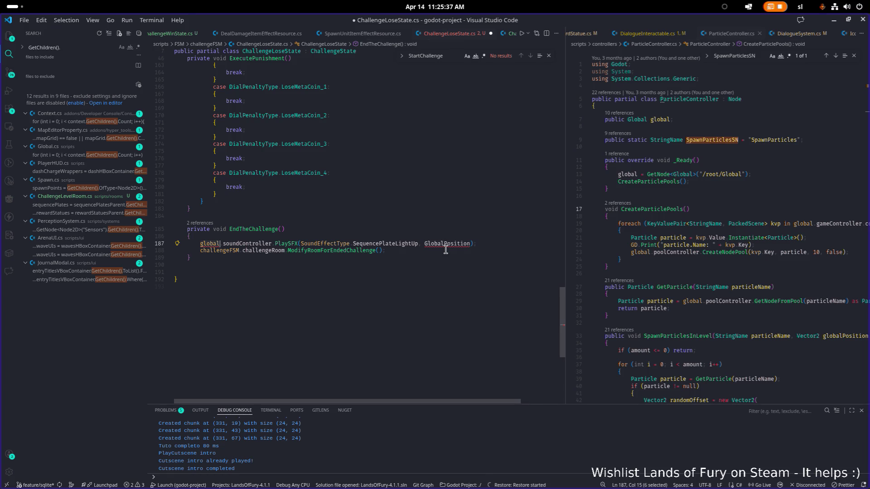
text(fsm)
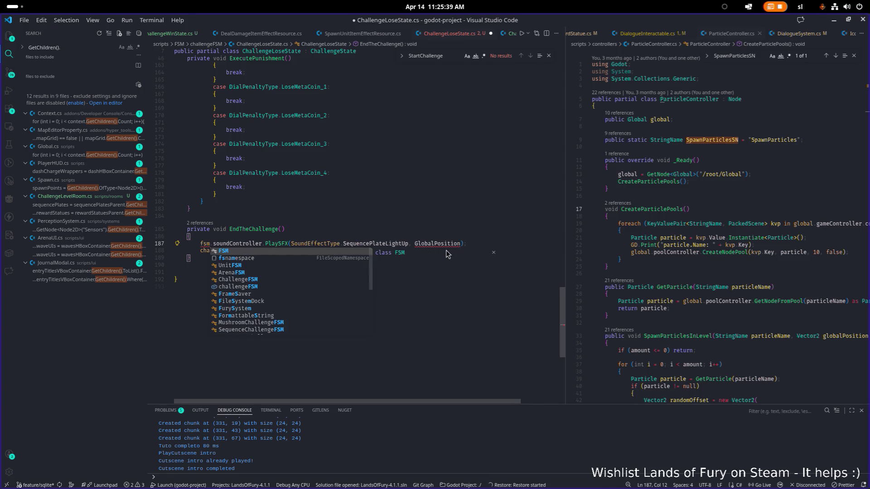
key(Down)
key(Down)
key(Down)
key(Return)
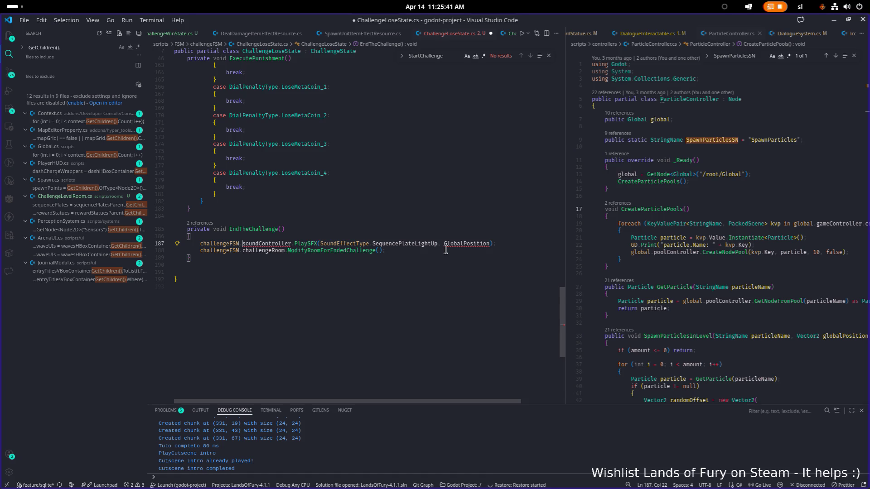
text(global.)
key(Left)
key(End)
key(Left)
key(Left)
key(ctrl+shift+Left)
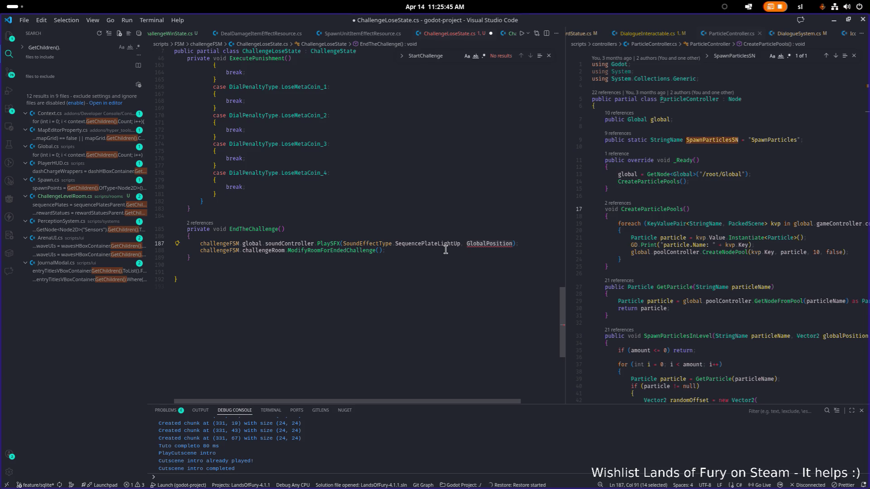
Switch PlaySFX to PlayUISound and drop the GlobalPosition argument
key(Home)
key(ctrl+Right)
key(ctrl+Right)
key(ctrl+Right)
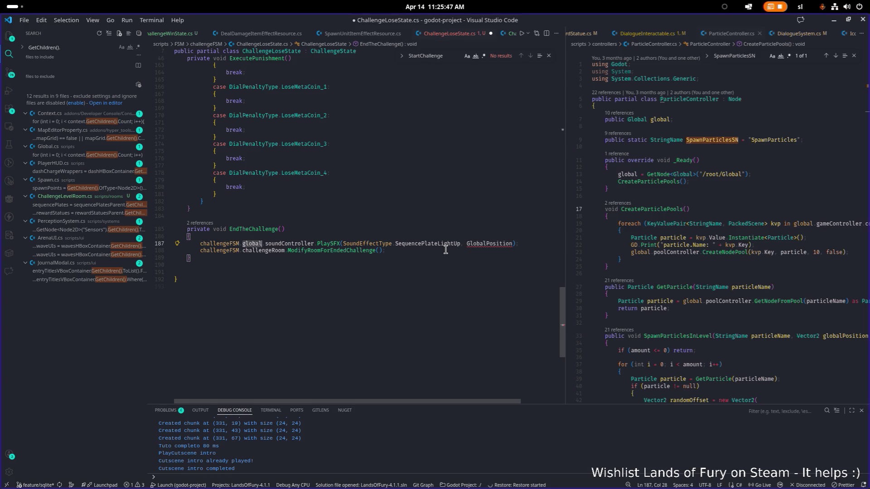
key(ctrl+shift+Right)
text(Playui)
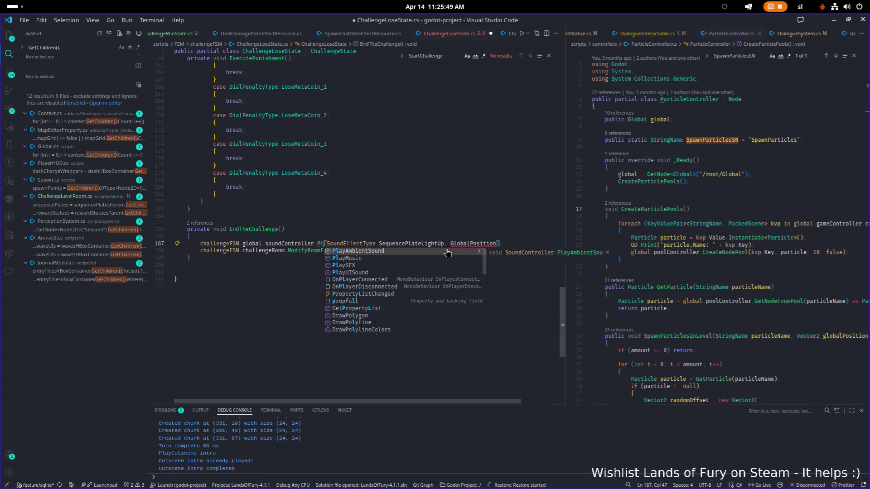
key(Return)
key(ctrl+Right)
key(ctrl+Right)
key(ctrl+Right)
key(ctrl+BackSpace)
key(BackSpace)
key(BackSpace)
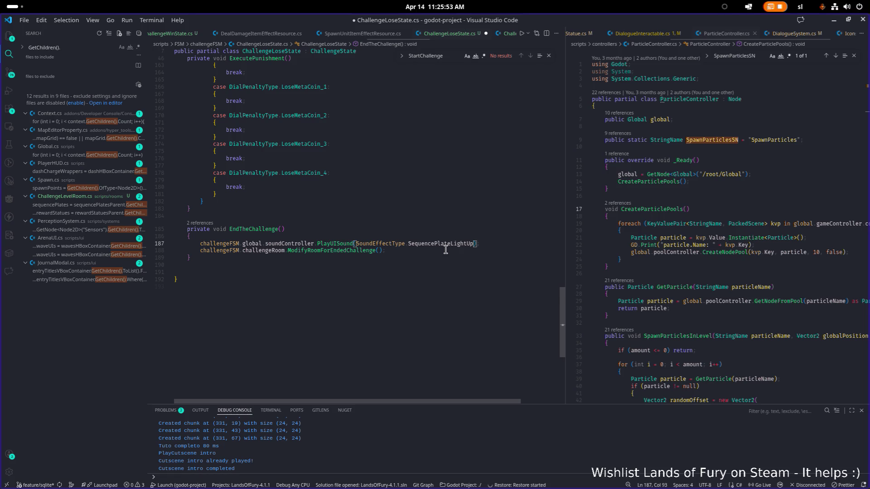
Set the sound to SoundEffectType.ChallengeFail, close the statement, and save ChallengeLoseState.cs
key(ctrl+shift+Left)
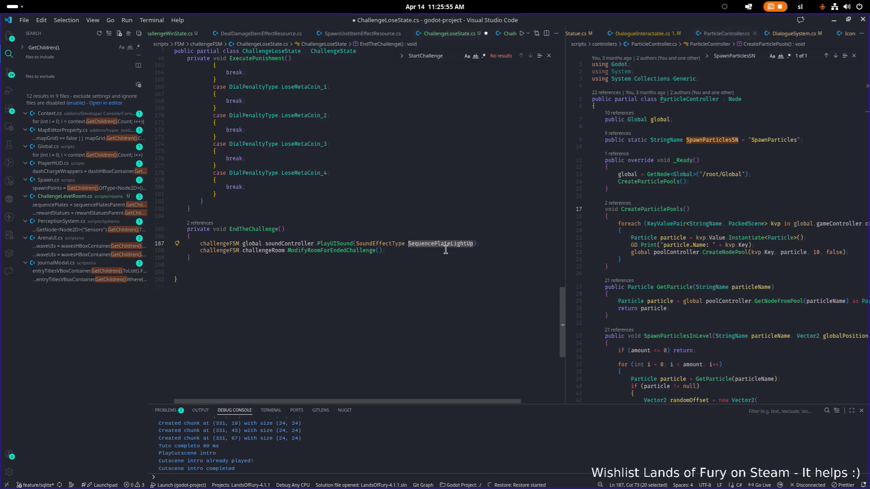
text(chall)
click(447, 253)
text();)
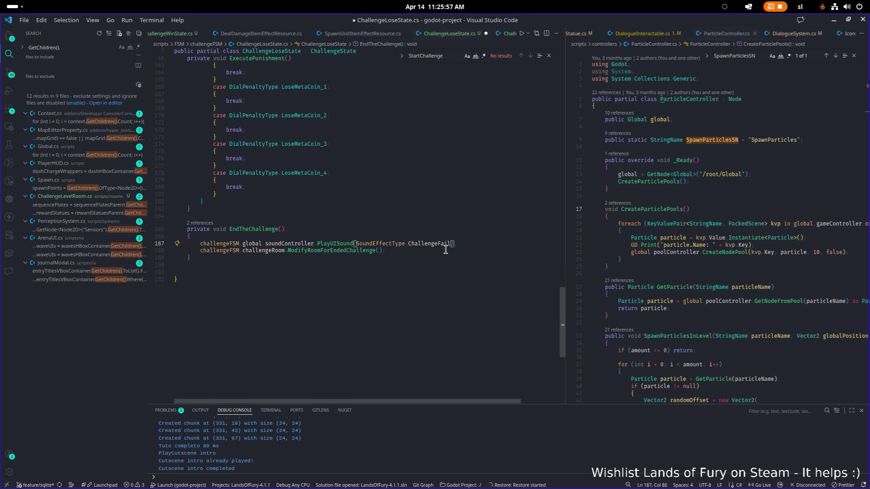
key(shift+Home)
key(ctrl+c)
key(ctrl+s)
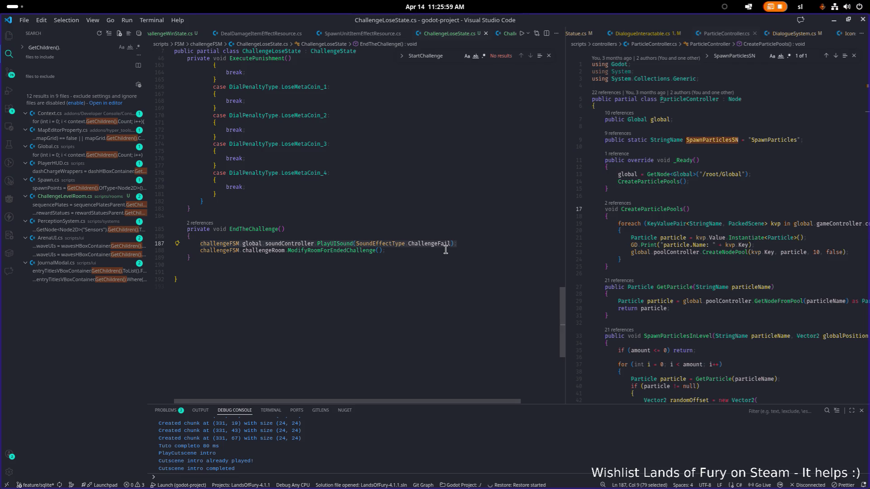
key(ctrl+p)
Open ChallengeWinState.cs and paste the ChallengeFail sound call into EndTheChallenge
text(winsta)
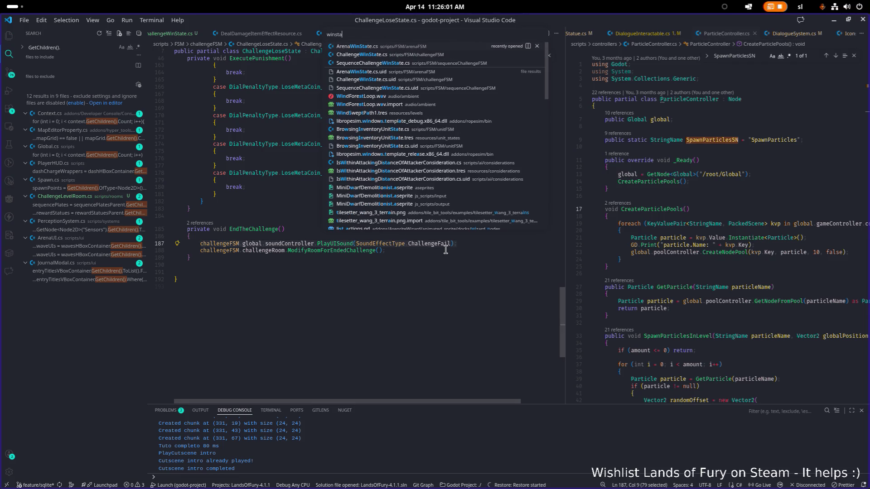
key(Down)
key(Return)
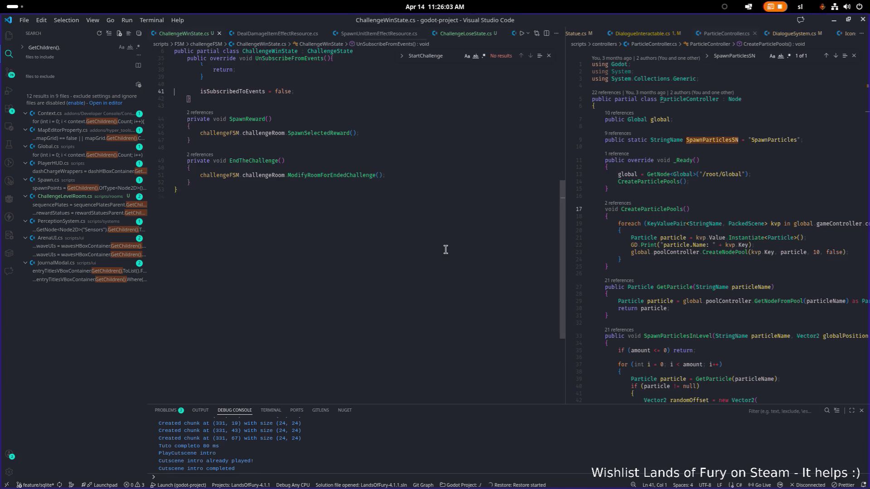
key(Down)
key(Down)
key(Down)
key(End)
key(Return)
key(ctrl+v)
key(Left)
key(Left)
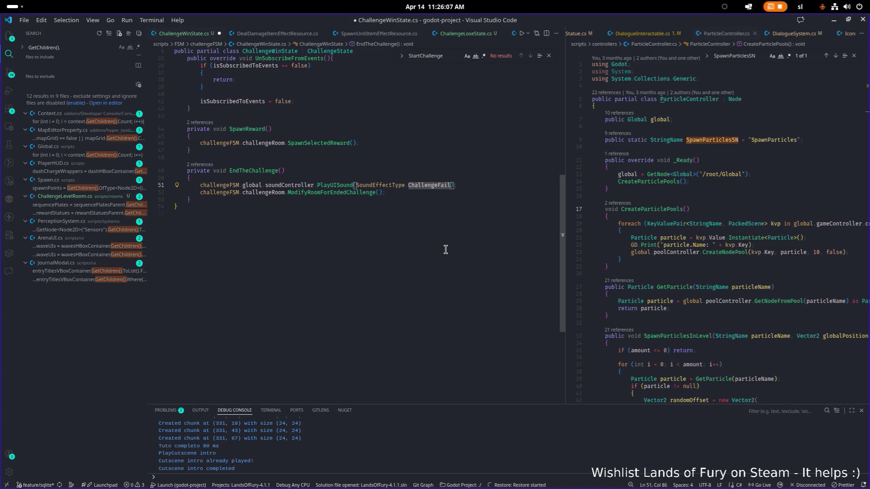
Change the sound to ChallengeSuccess, save ChallengeWinState.cs, and minimize VS Code
key(ctrl+shift+Right)
text(Win)
key(ctrl+s)
key(ctrl+BackSpace)
text(chal)
key(Down)
key(Return)
key(ctrl+s)
key(End)
key(Up)
key(Up)
key(Up)
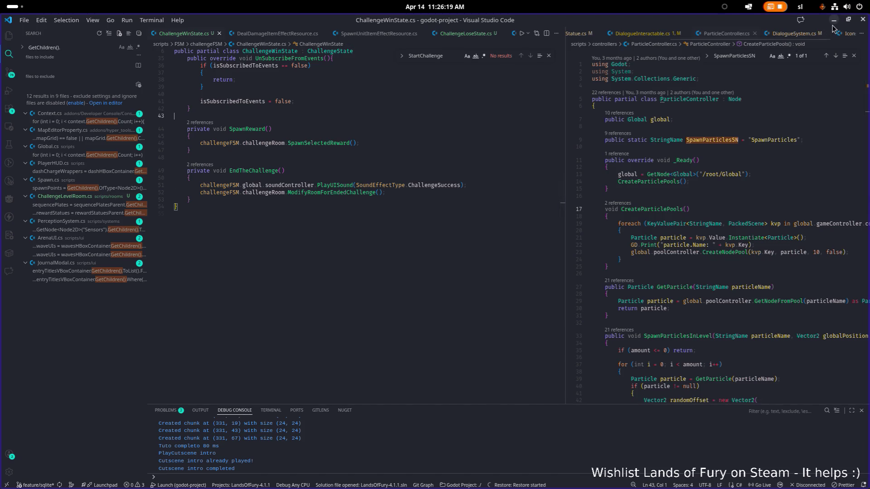
click(379, 142)
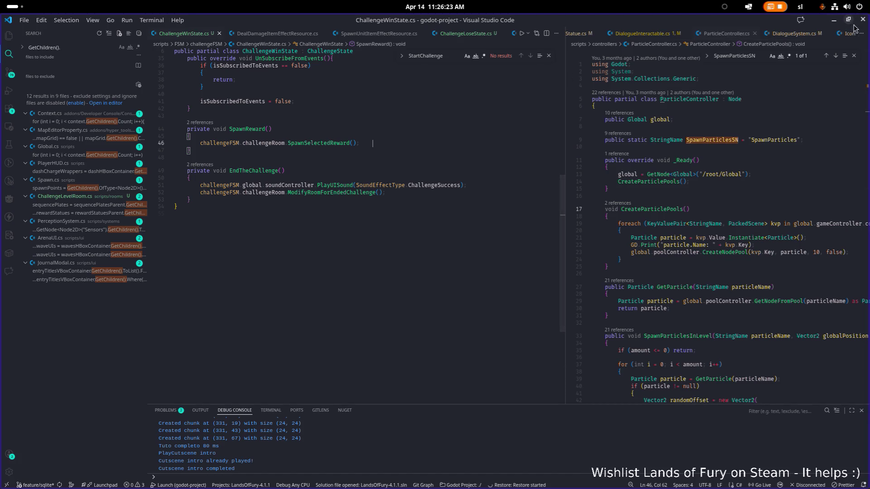
click(832, 23)
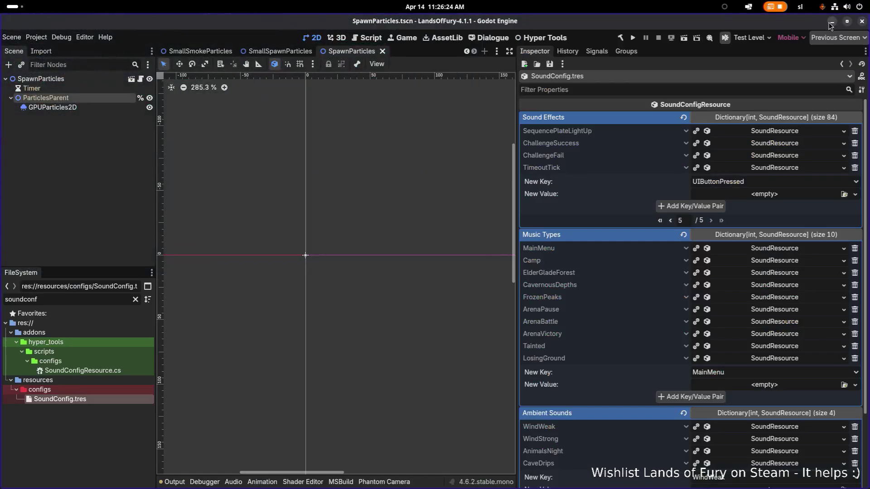
Run the project from the Godot toolbar to build and launch Lands of Fury
click(633, 40)
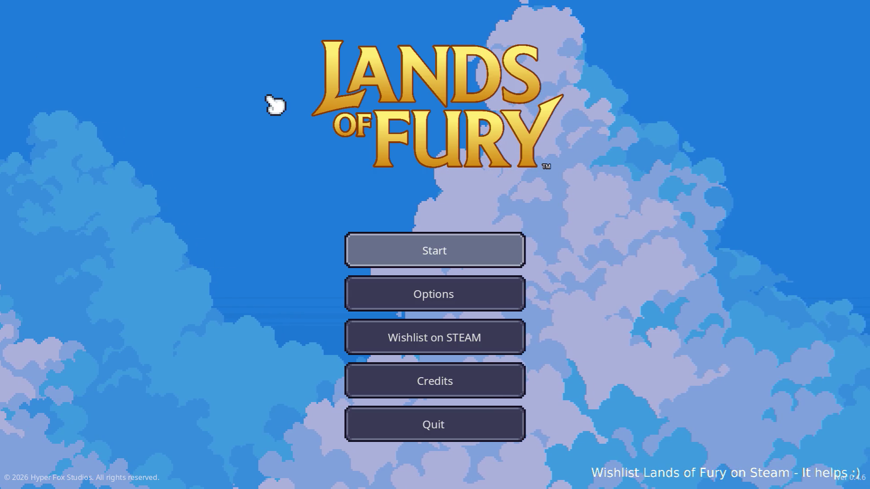
Start a new game and walk from the bedroll north through the arena to the horned statues
key(Return)
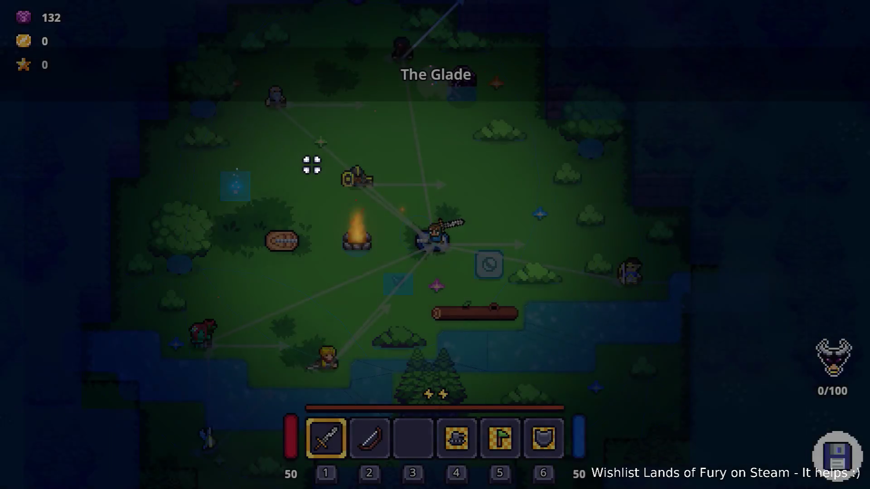
key(d)
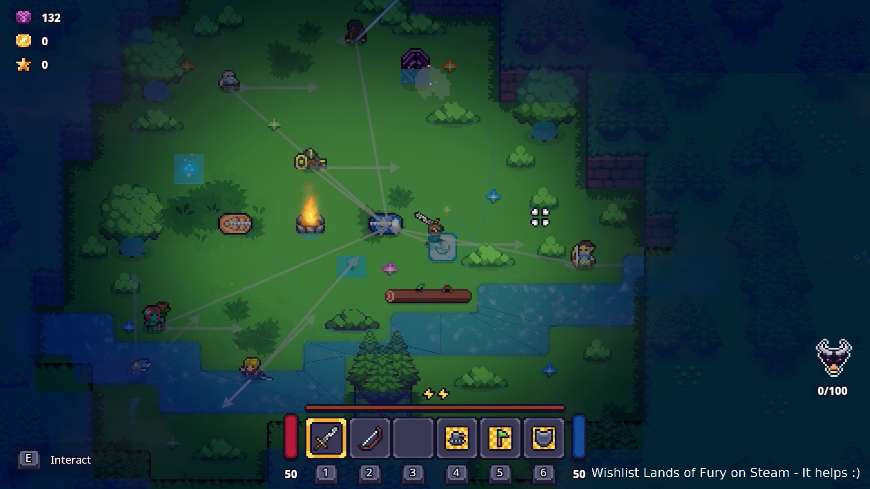
key(w)
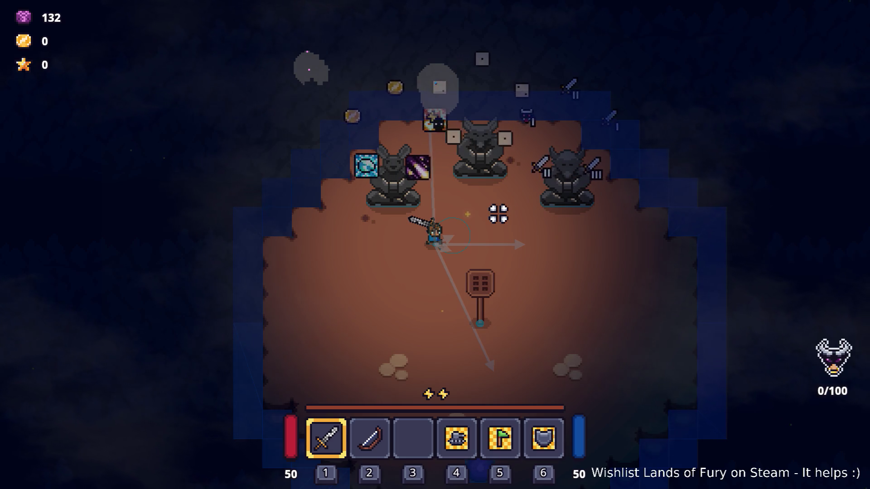
key(s)
key(s)
key(w)
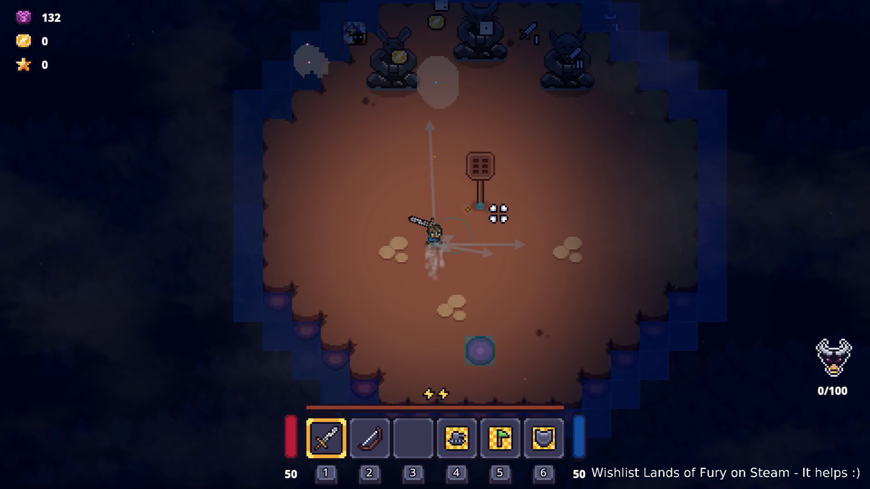
key(d)
key(w)
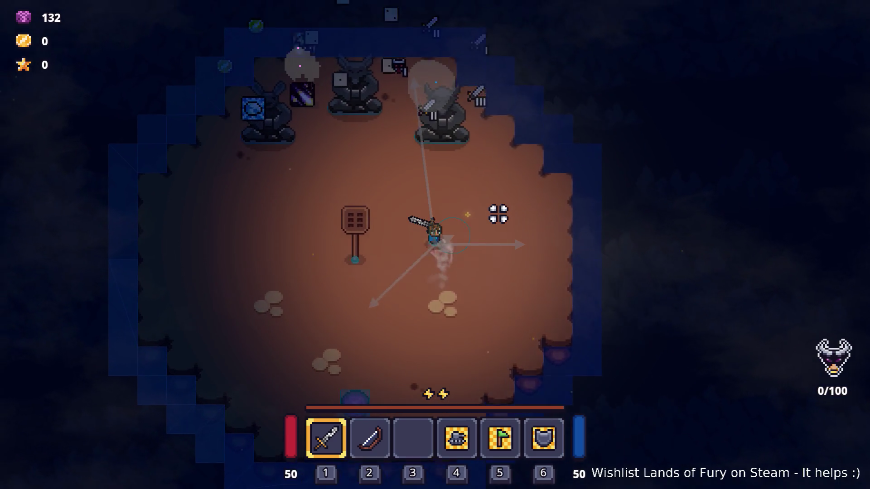
key(a)
key(s)
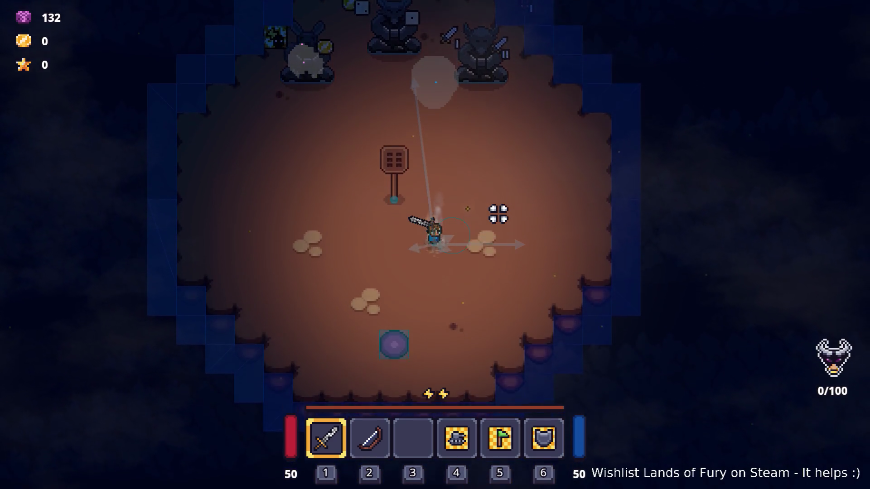
key(w)
key(a)
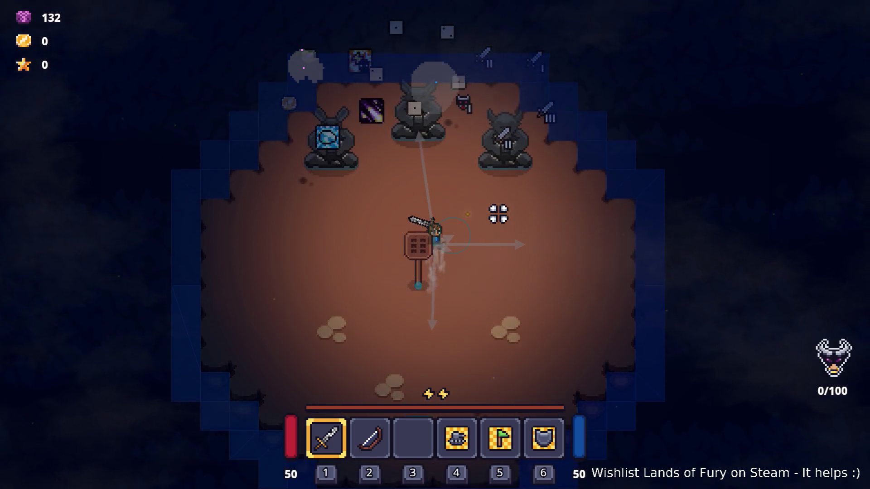
key(a)
key(s)
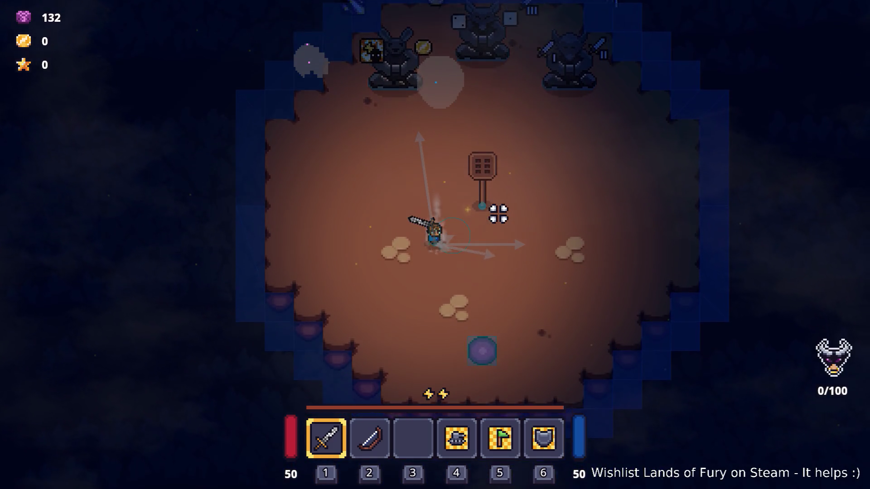
key(w)
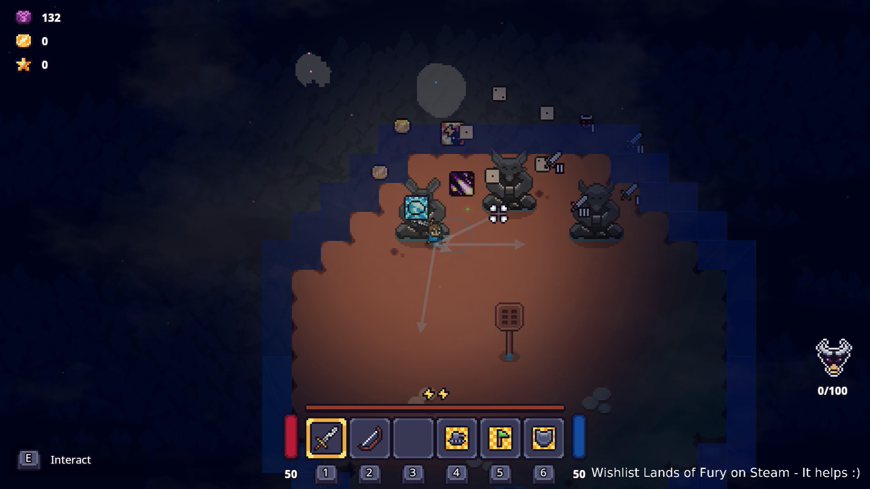
Walk past the three statues onto the play sign to start the challenge and reach the plates
key(d)
key(w)
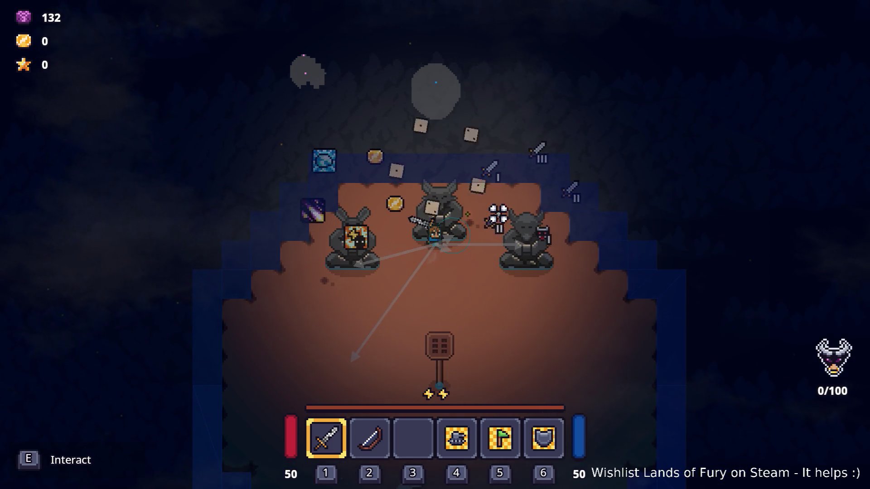
key(d)
key(s)
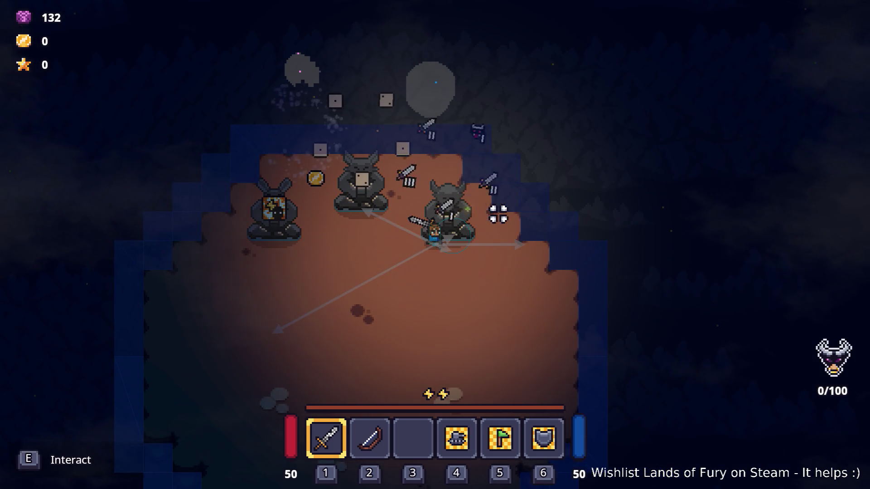
key(a)
key(s)
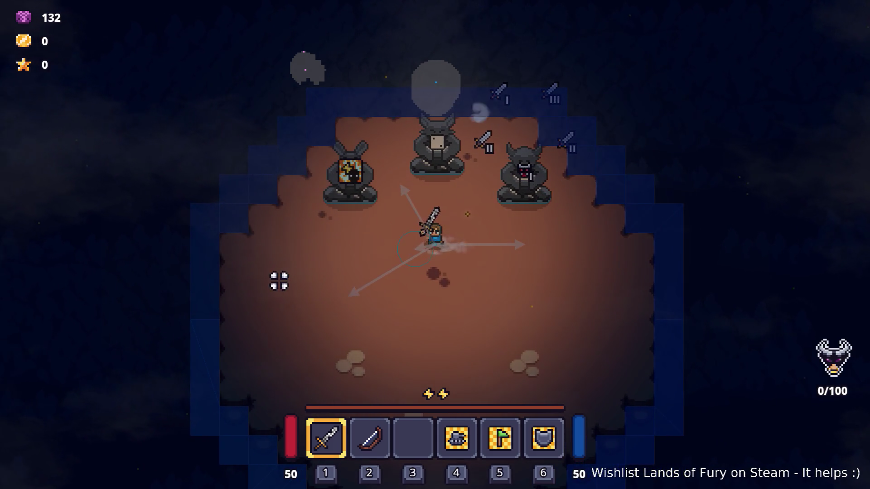
key(a)
key(w)
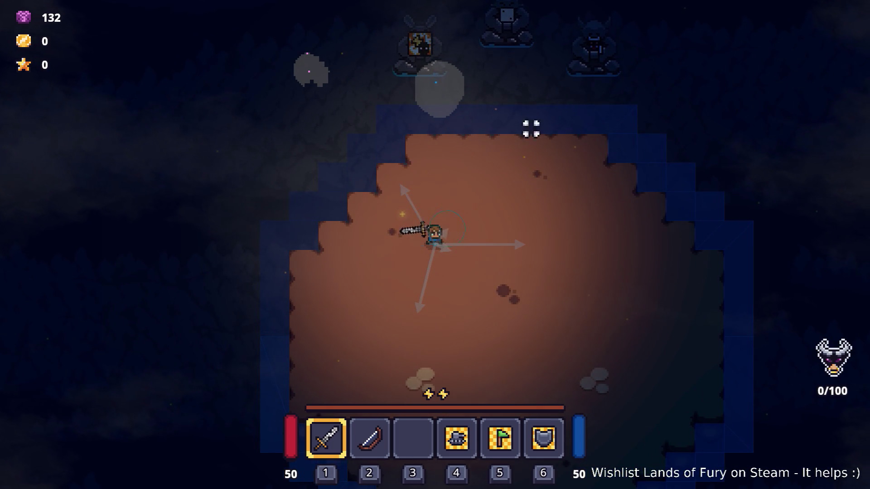
key(a)
key(s)
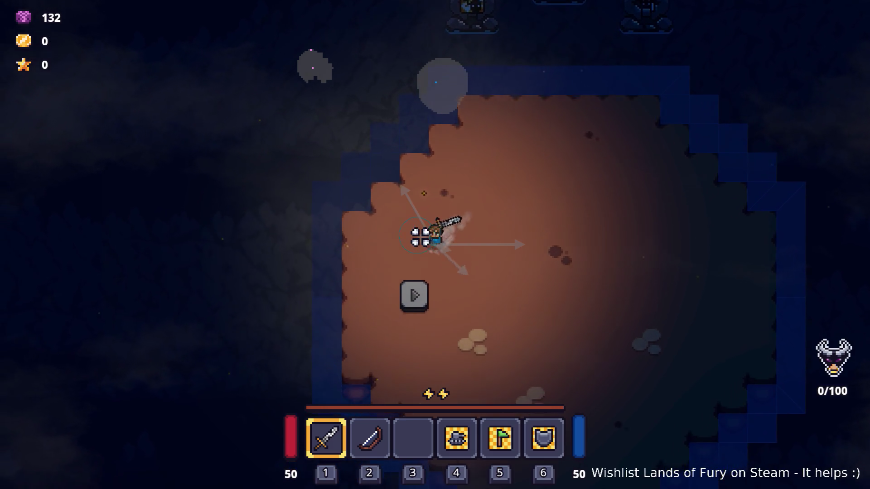
key(s)
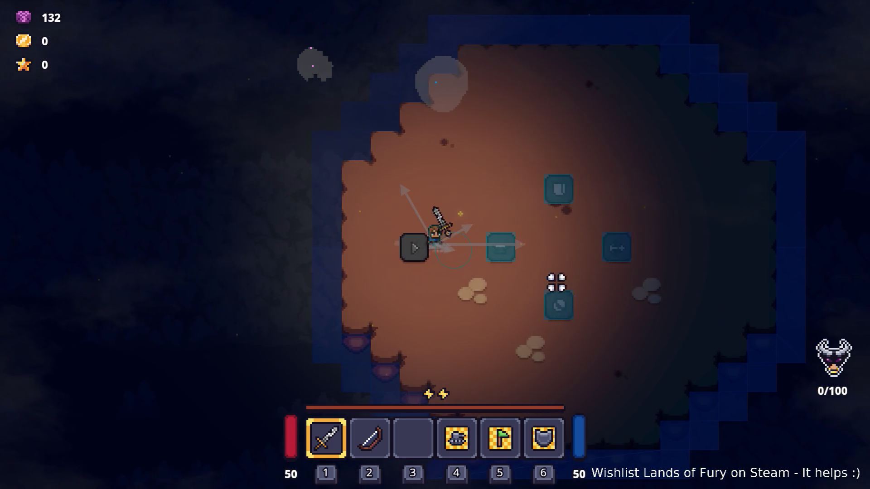
key(d)
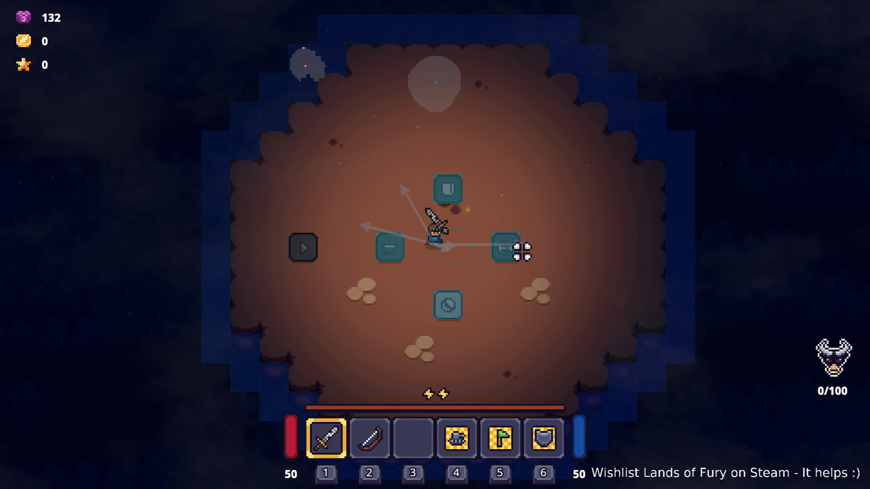
key(d)
Pause the game, quit to desktop, and bring up the window switcher
key(Escape)
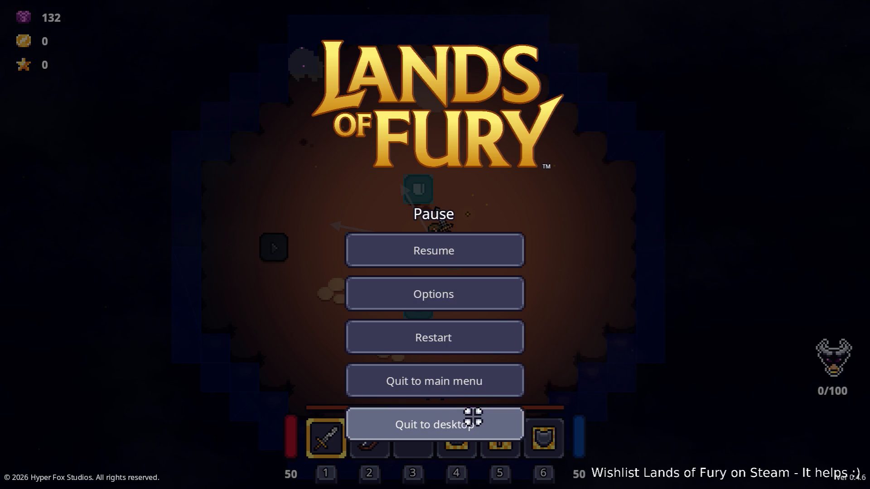
click(472, 417)
key(alt+Tab)
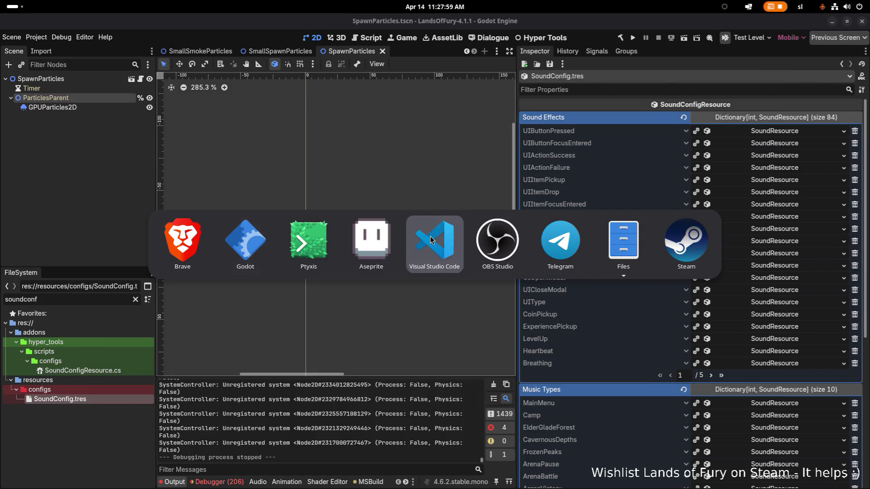
Switch to Visual Studio Code and widen the right editor pane
click(431, 239)
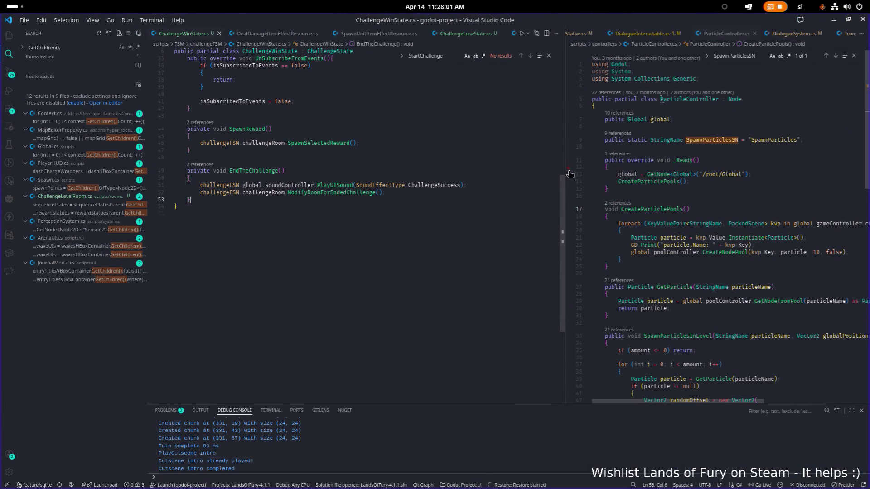
drag(565, 174, 426, 176)
click(637, 179)
Open SequencePlate.cs via quick file search and go to the FlashTween method
key(ctrl+p)
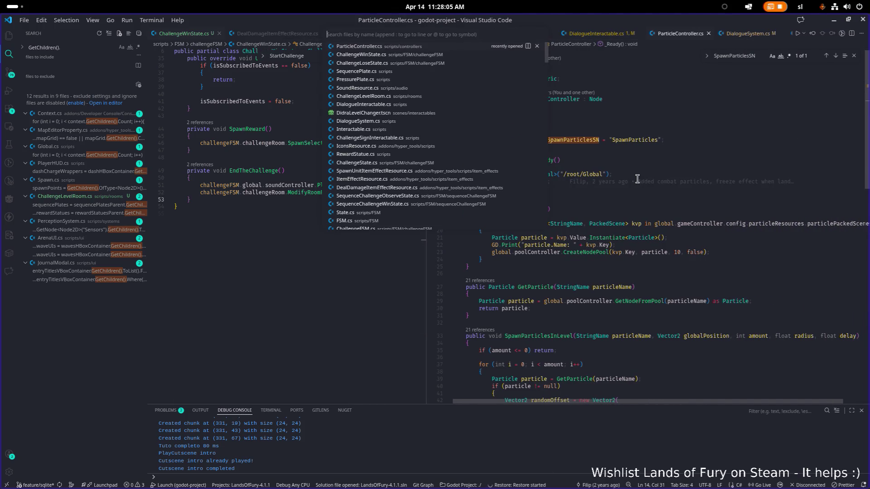
text(palte)
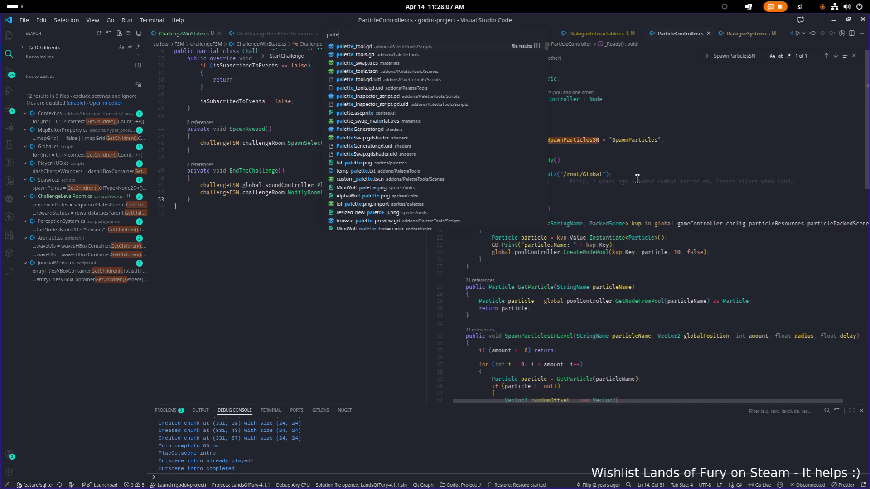
key(BackSpace)
key(BackSpace)
key(BackSpace)
text(plate)
key(ctrl+a)
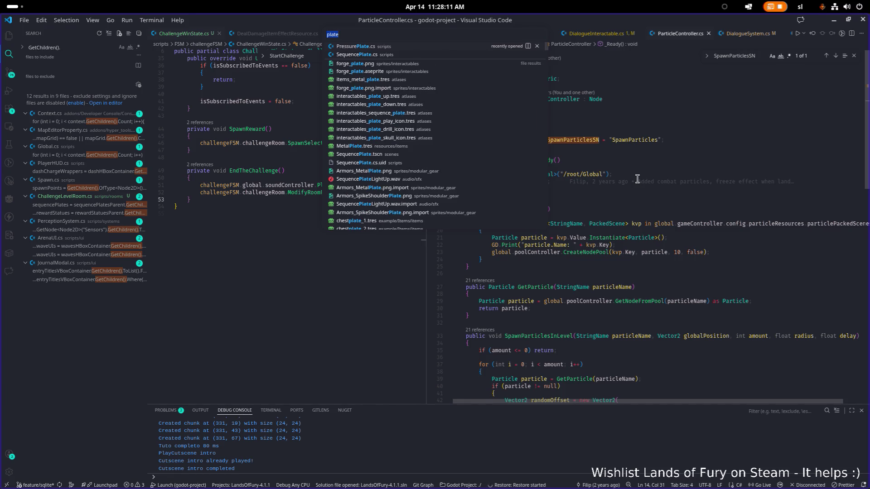
key(Down)
key(Return)
scroll(639, 182, down, 10)
key(Down)
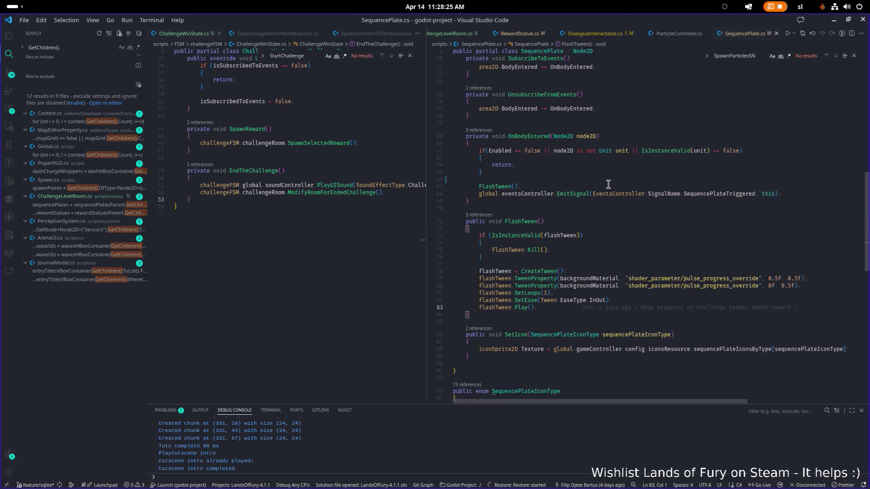
Paste the SequencePlateLightUp PlaySFX call on a new line after flashTween.Play() in FlashTween
key(Up)
key(Up)
key(Up)
key(Down)
key(Down)
key(Down)
key(Down)
key(End)
key(Return)
text(global.soundController.PlaySFX(SoundEffectType.SequencePlateLightUp, GlobalPosition);)
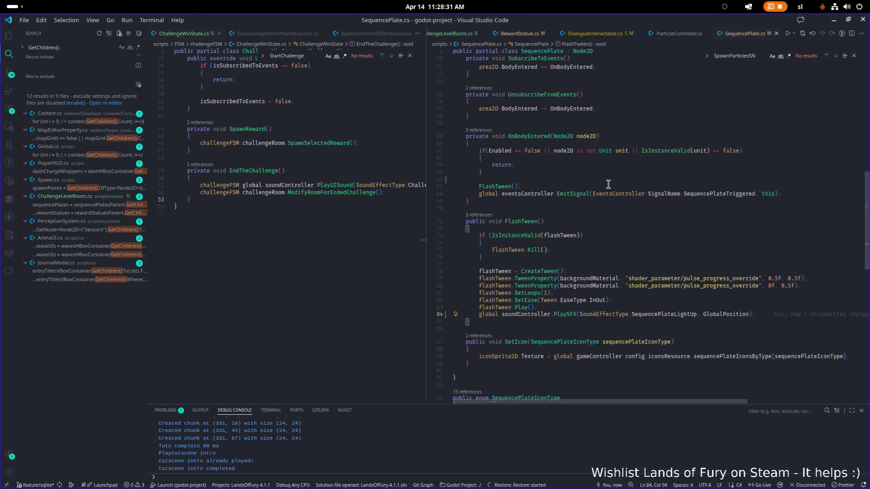
Resize the editor panes, return to the top of SequencePlate.cs, and switch back to Godot
click(423, 163)
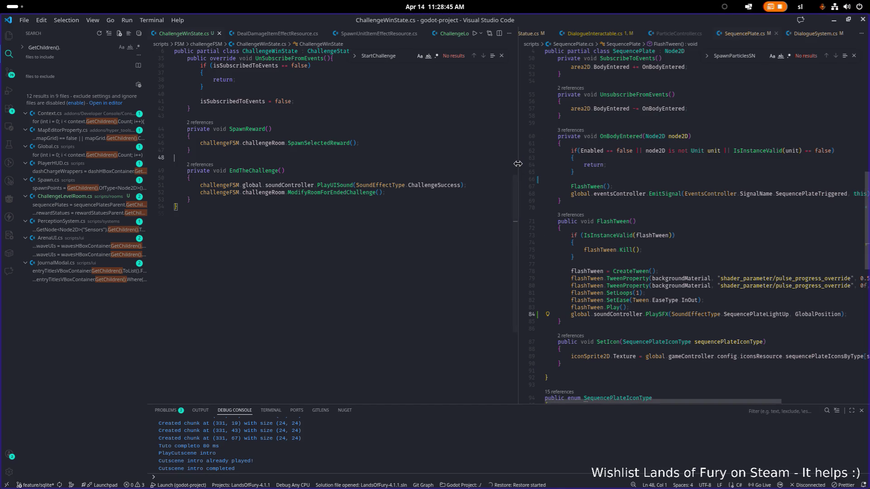
drag(519, 163, 488, 167)
scroll(599, 183, up, 10)
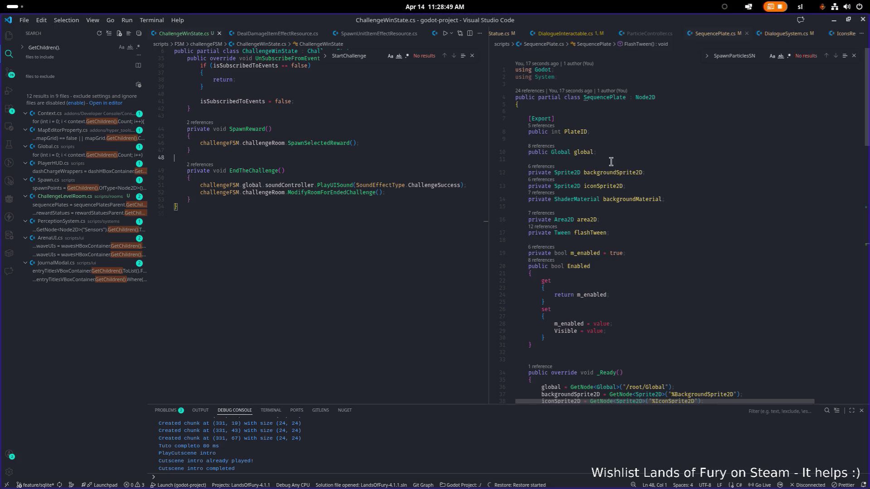
click(634, 139)
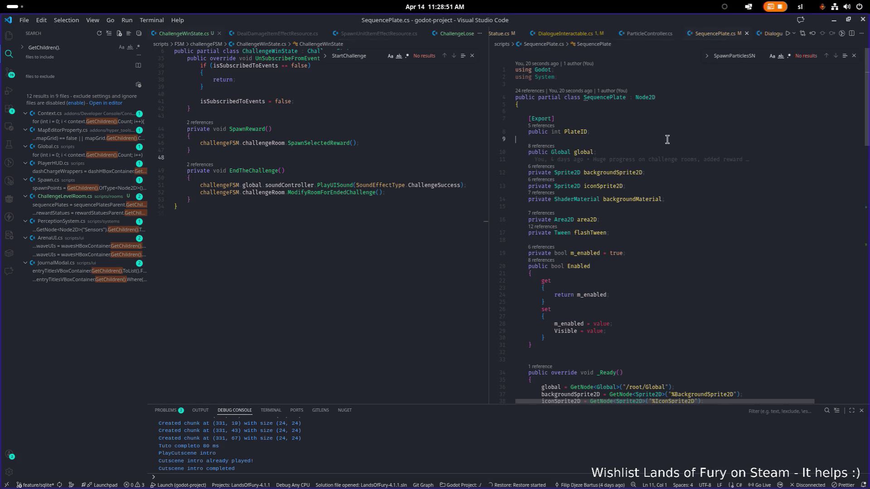
key(alt+Tab)
key(Tab)
key(Tab)
key(shift+Tab)
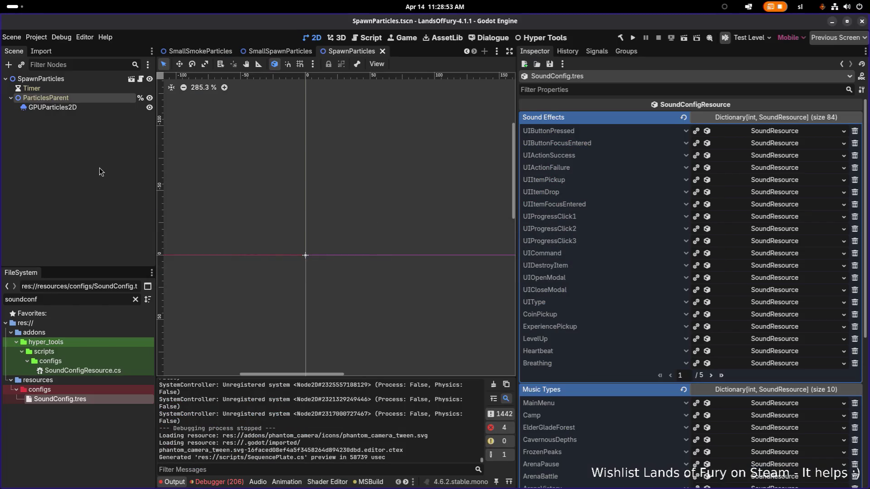
Save the SpawnParticles scene with Ctrl+S and bring Visual Studio Code back to the front
click(62, 36)
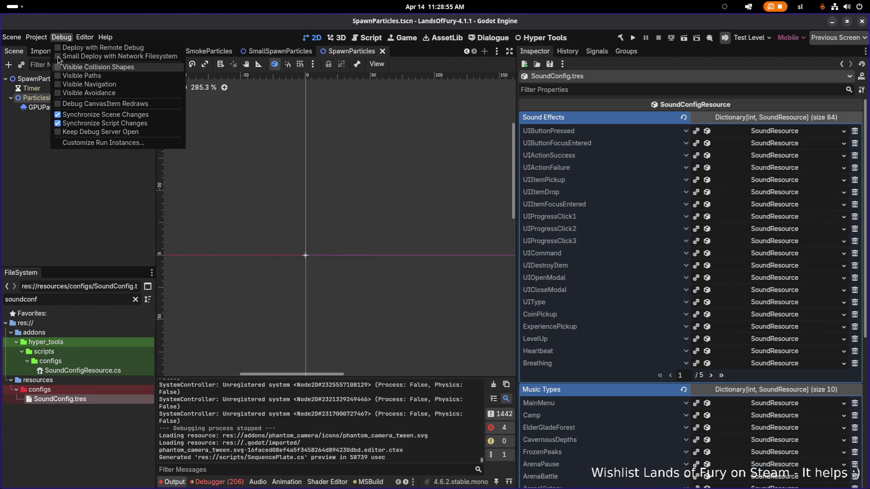
key(ctrl+s)
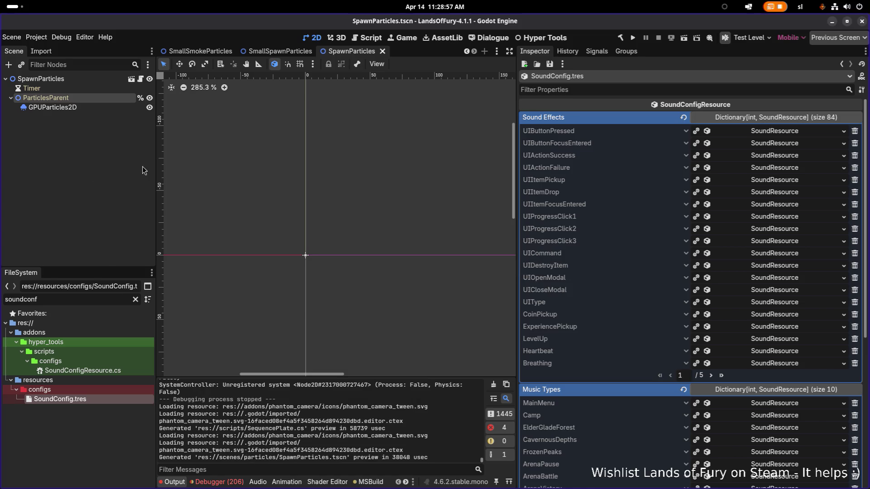
key(alt+Tab)
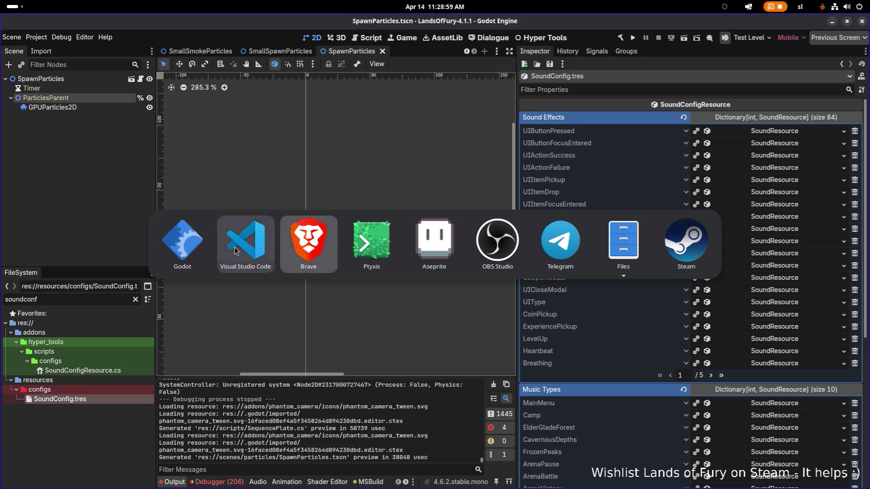
key(alt+Tab)
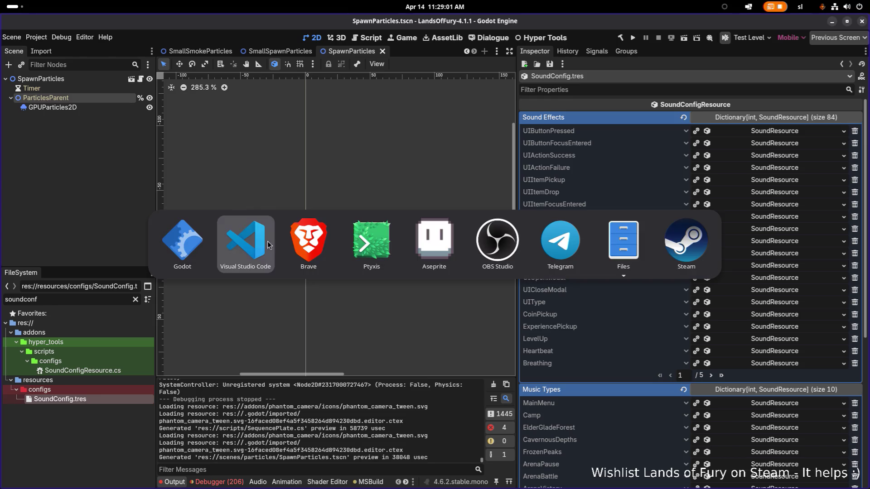
click(255, 250)
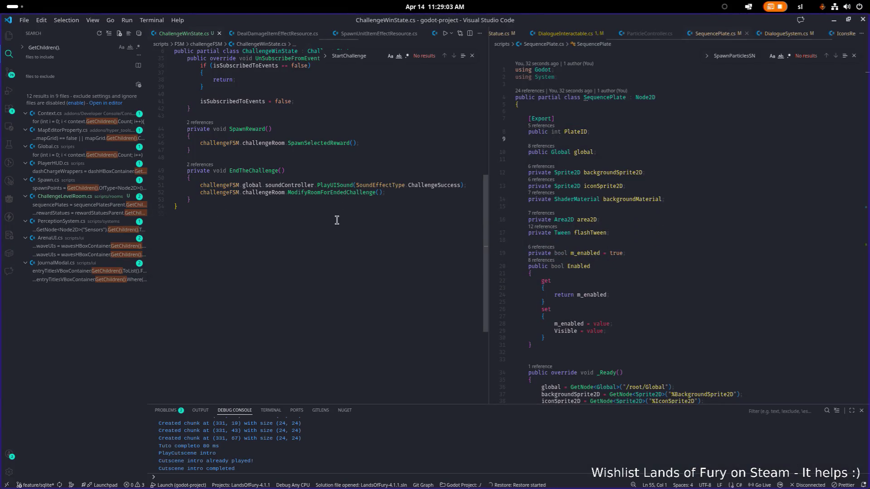
Open ChallengeLevelRoom.cs by quick-searching project files for 'challengero'
click(288, 165)
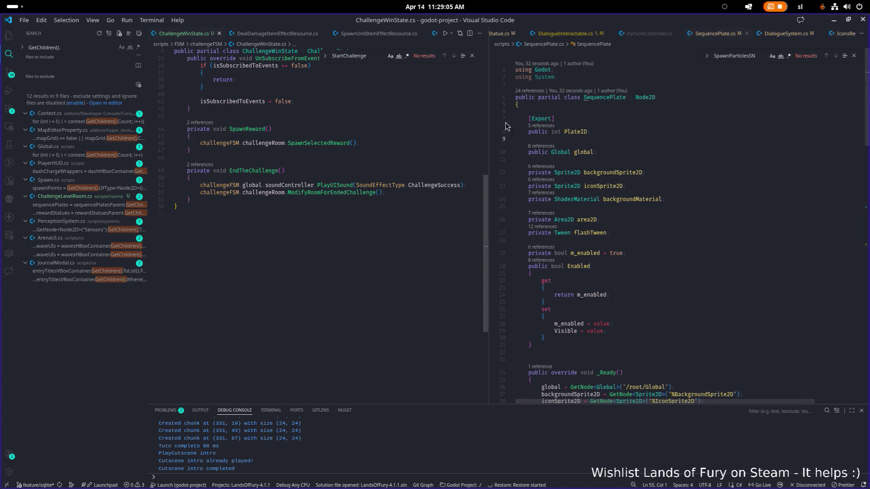
key(ctrl+p)
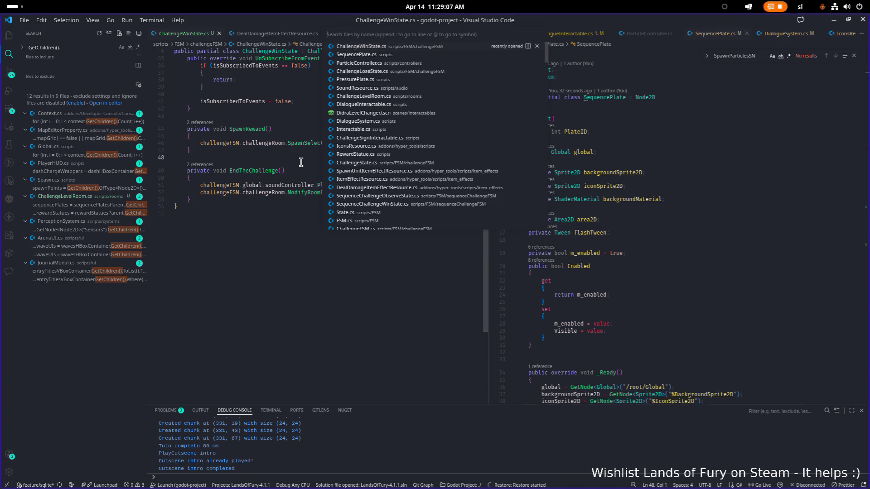
text(challengeror)
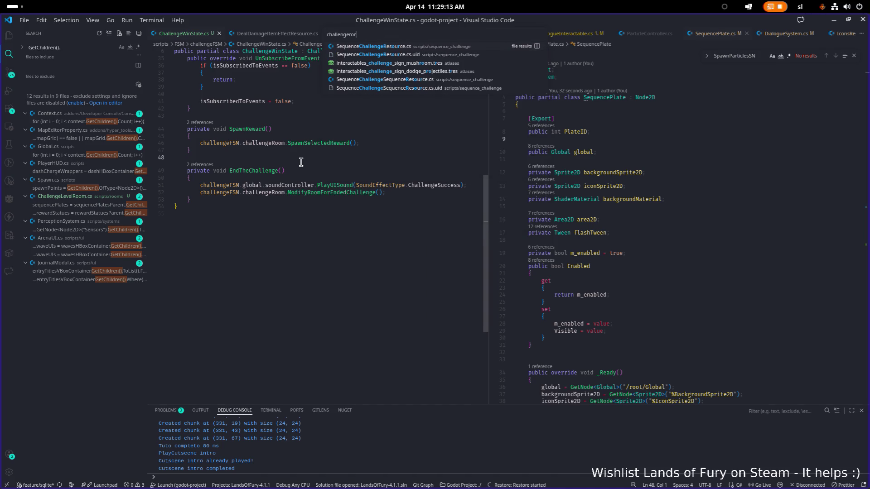
key(Return)
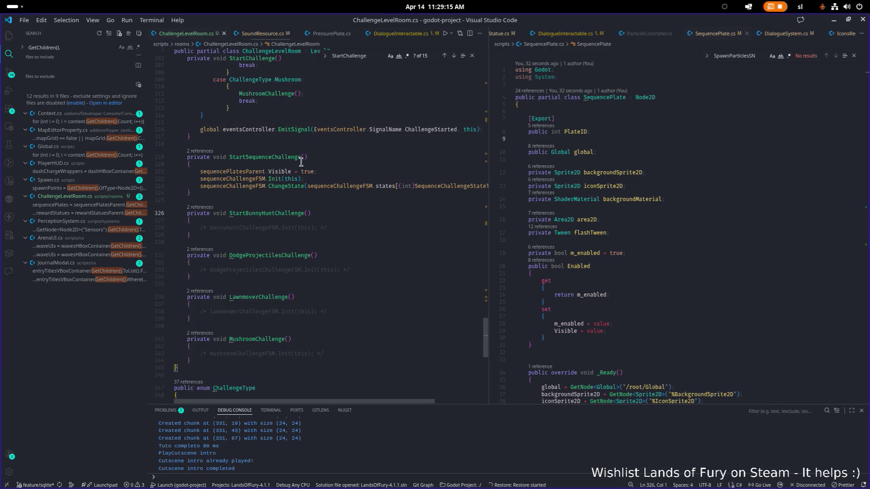
Widen the ChallengeLevelRoom.cs editor and search it for 'sequencepl', landing on line 173
double_click(488, 189)
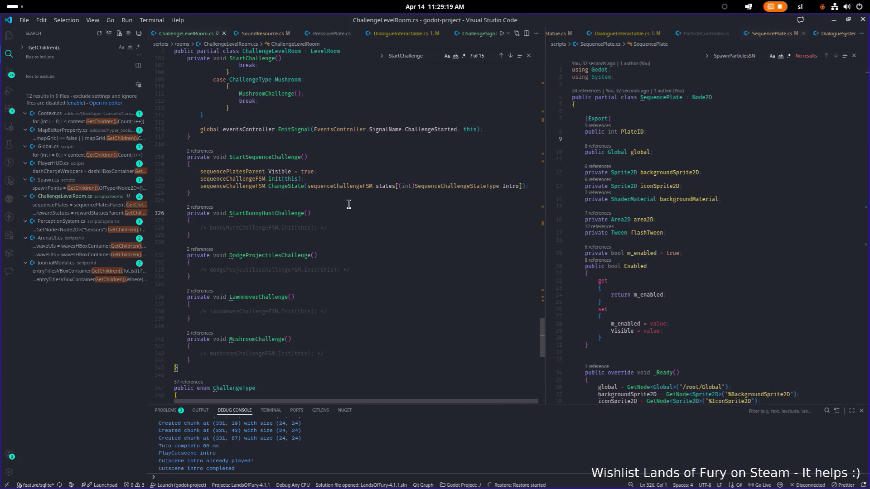
scroll(350, 203, down, 10)
scroll(350, 204, up, 20)
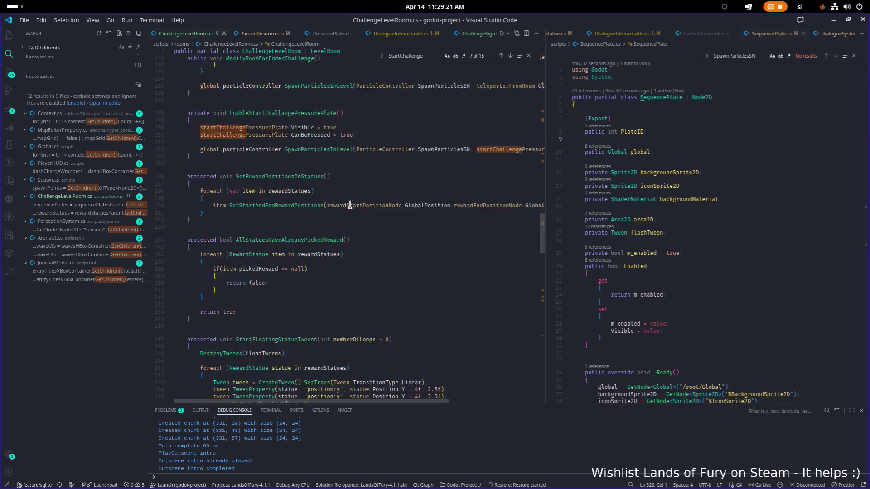
click(356, 182)
key(ctrl+f)
text(sequencepl)
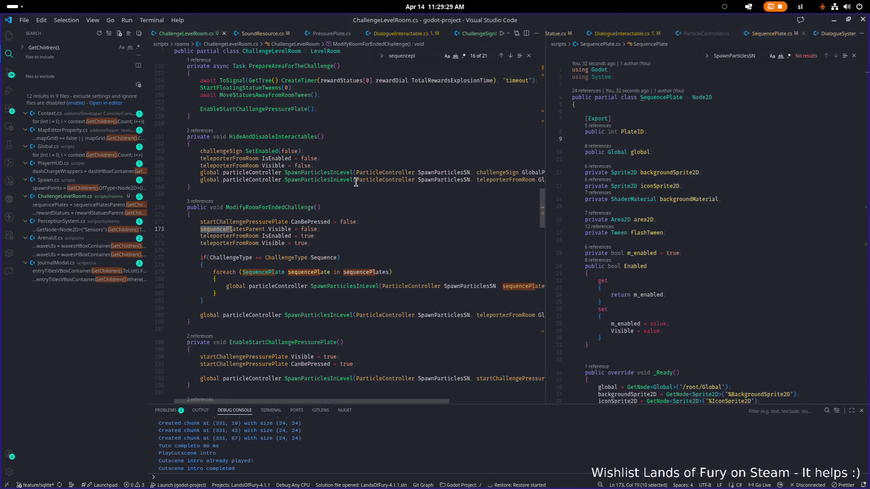
click(312, 229)
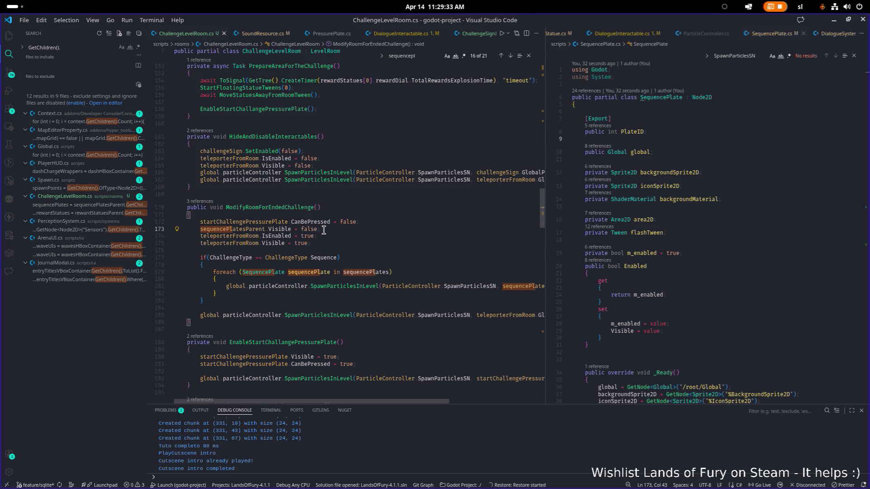
Jump from line 173 to the sequencePlatesParent use in StartSequenceChallenge at line 321
mouse_move(359, 271)
double_click(239, 230)
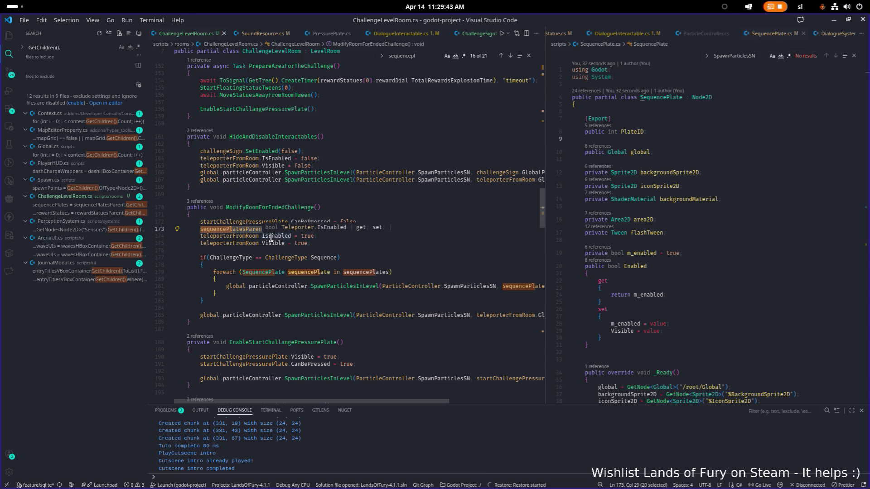
key(ctrl+f)
key(Return)
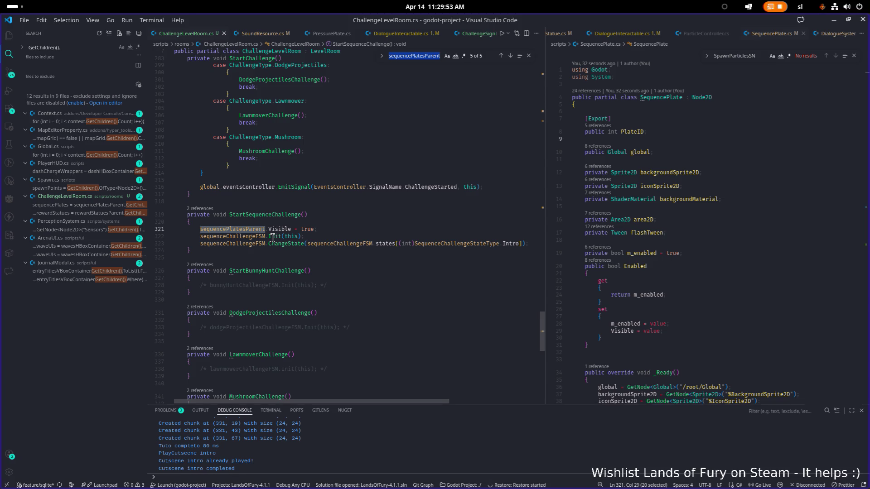
Find the HideAndDisableInteractables call on line 135, then widen the SequencePlate.cs editor
key(Return)
key(Return)
key(Return)
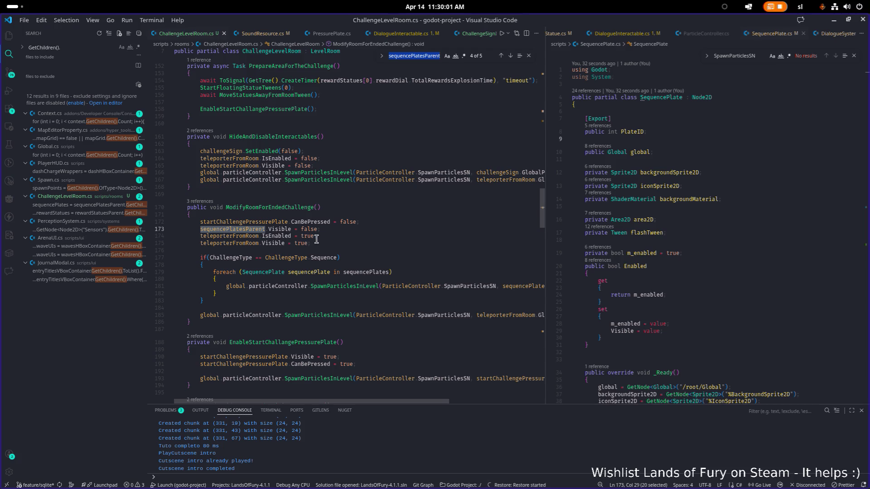
scroll(317, 240, up, 2)
double_click(297, 175)
key(ctrl+f)
key(Return)
key(Return)
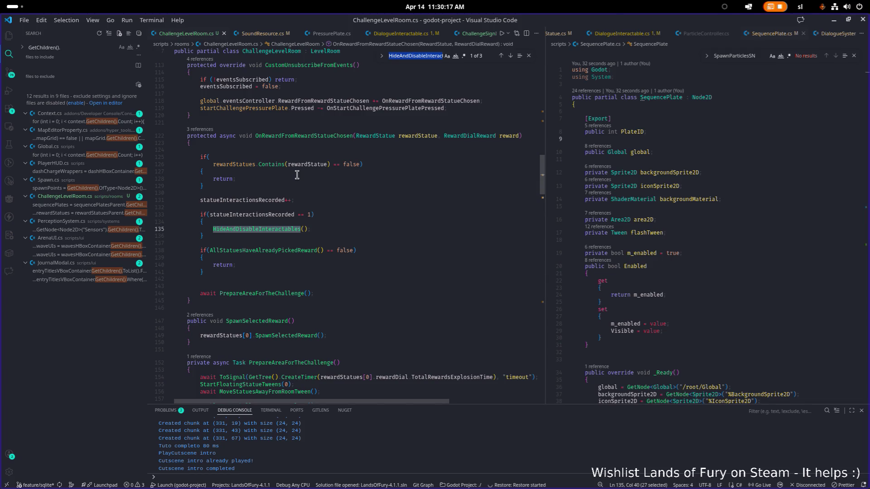
drag(545, 252, 410, 238)
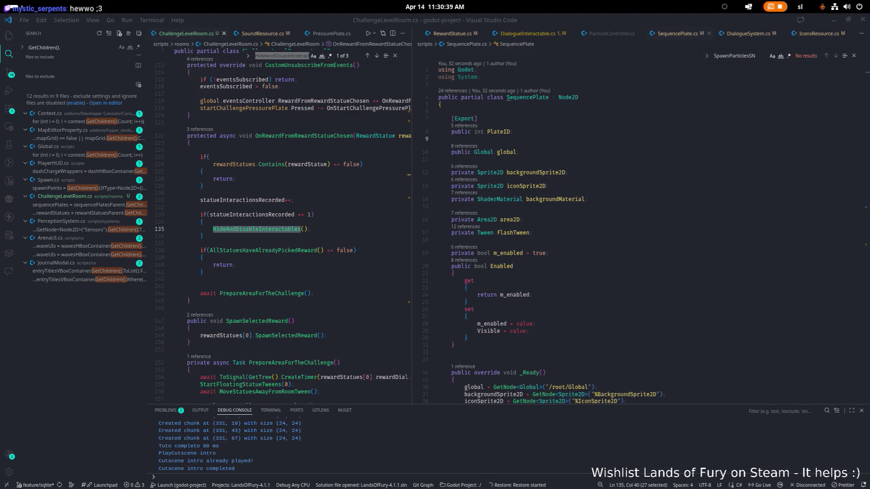
scroll(650, 267, down, 15)
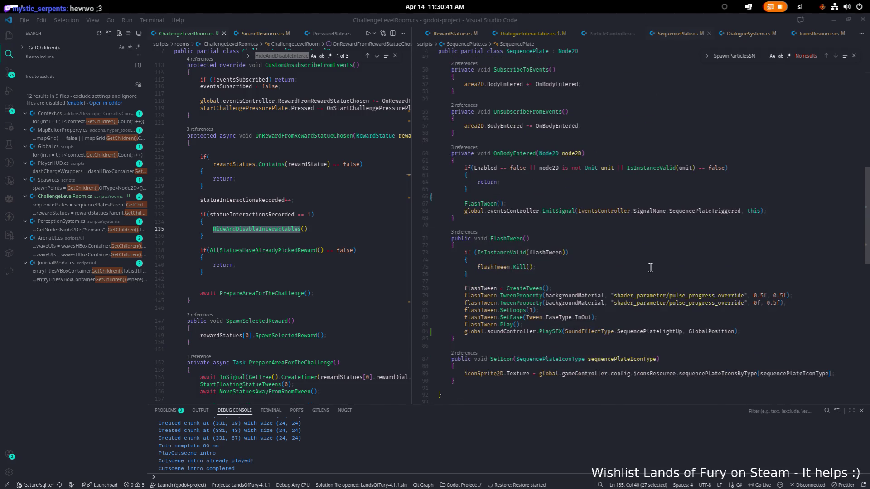
scroll(598, 261, down, 15)
scroll(596, 259, up, 9)
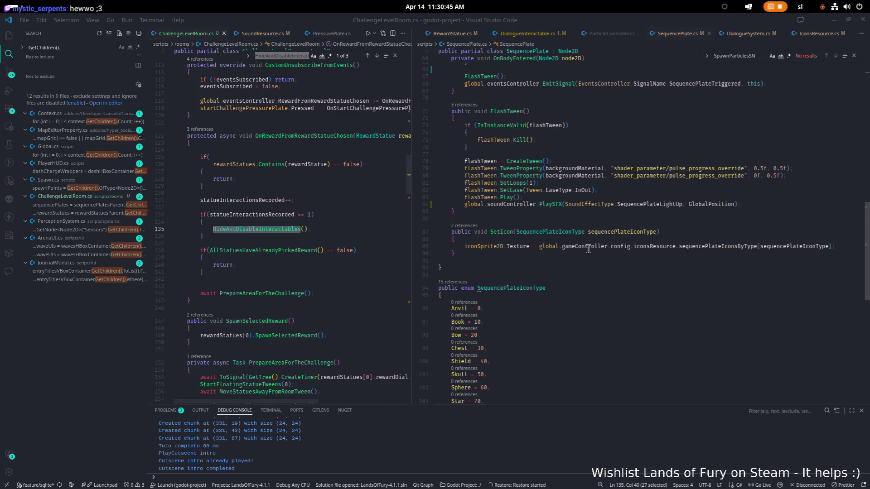
scroll(537, 245, up, 6)
scroll(530, 284, down, 3)
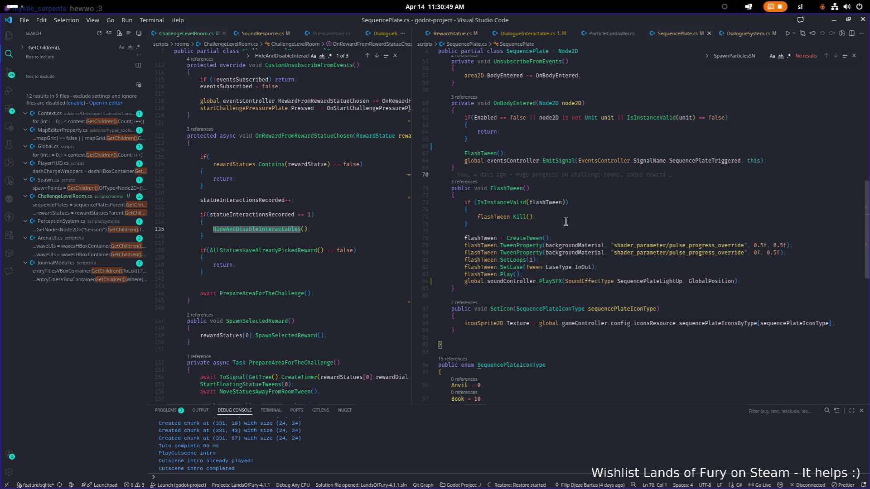
scroll(580, 226, up, 3)
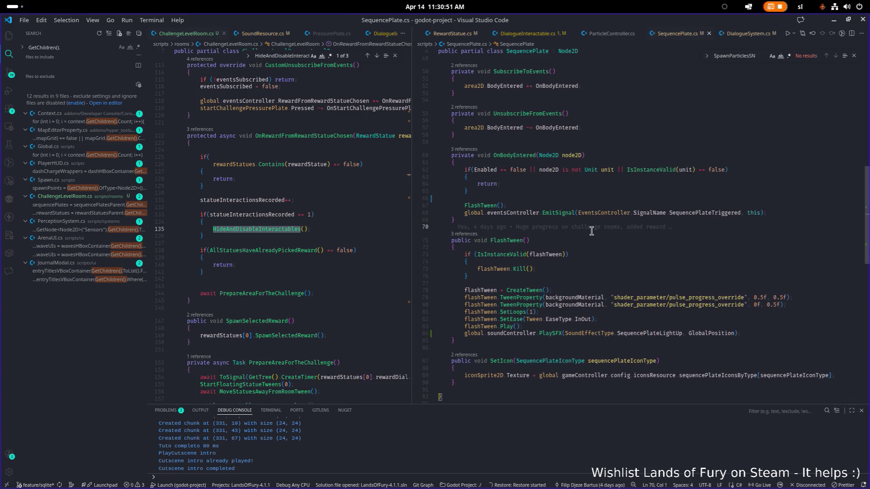
scroll(591, 231, up, 15)
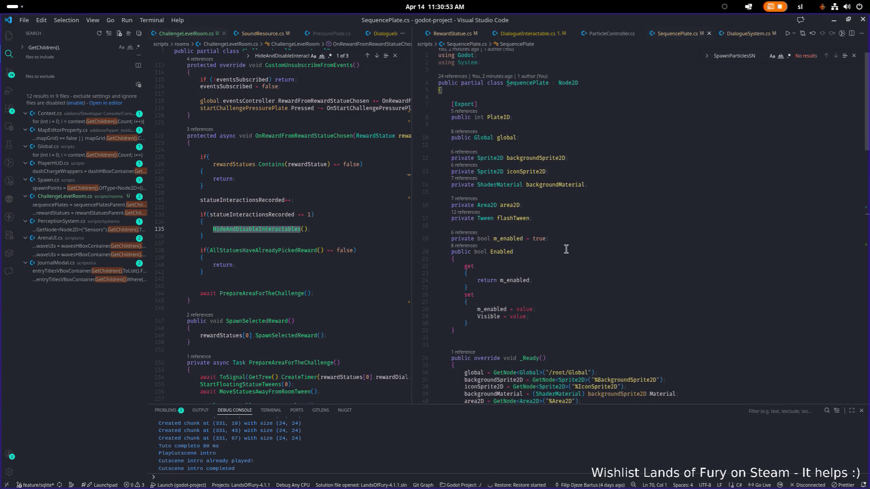
double_click(501, 252)
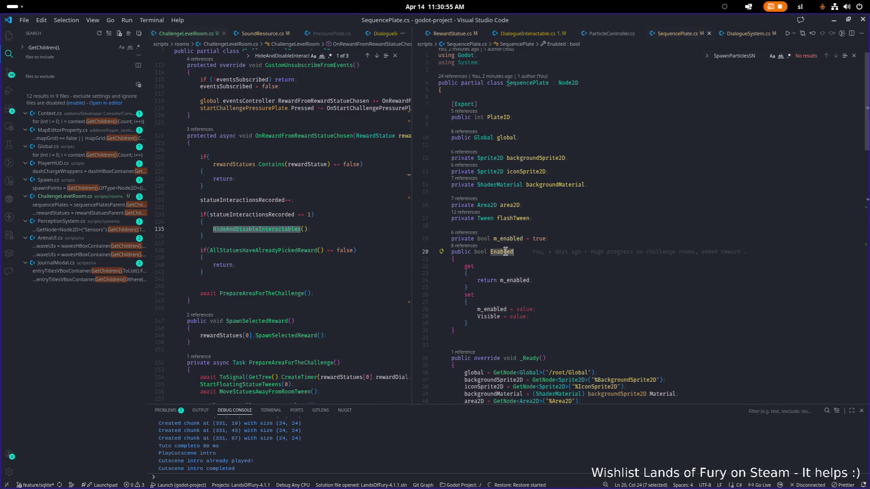
scroll(528, 252, down, 3)
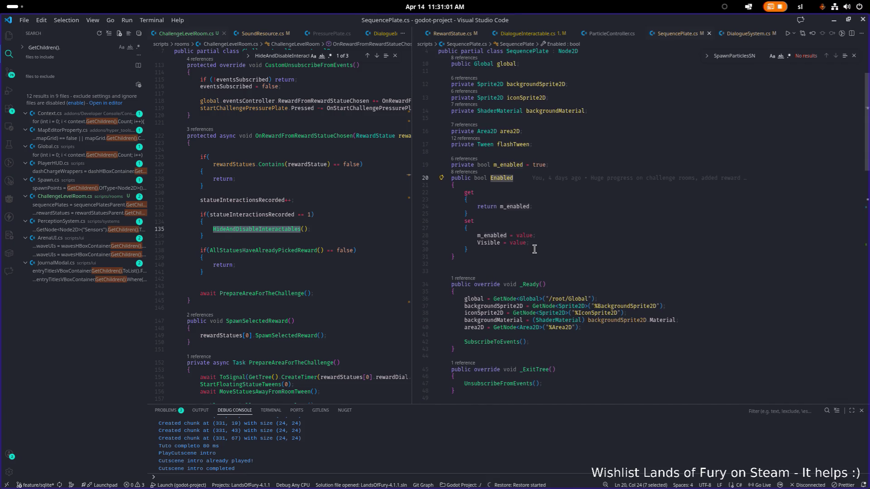
scroll(535, 249, down, 4)
click(561, 139)
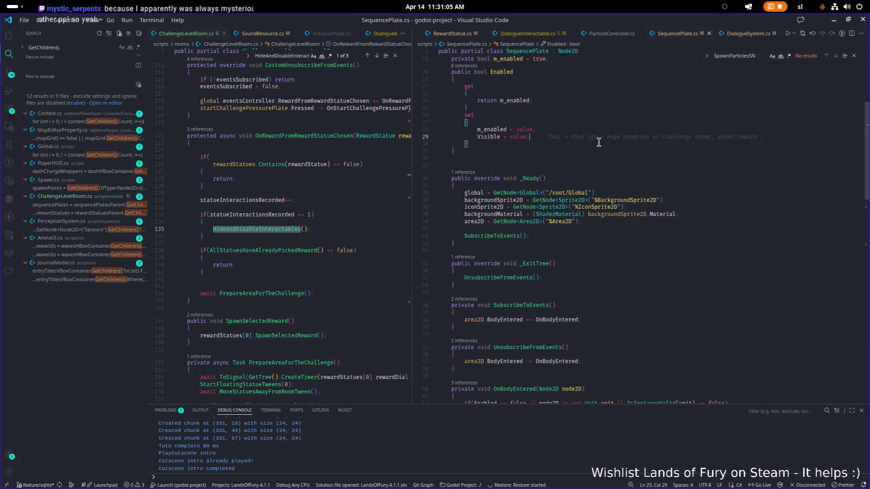
Start a new line in the Enabled setter and select the unfinished 'moni' text on line 30
key(Return)
text(moni)
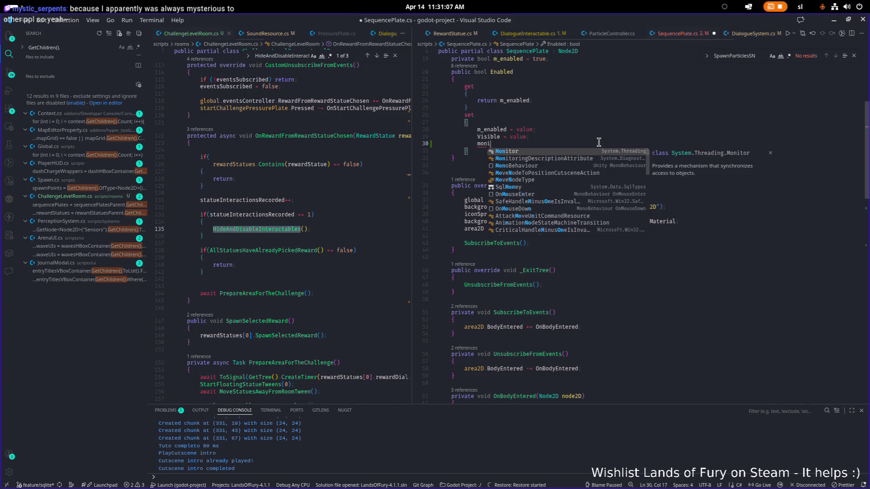
key(Escape)
scroll(599, 142, up, 6)
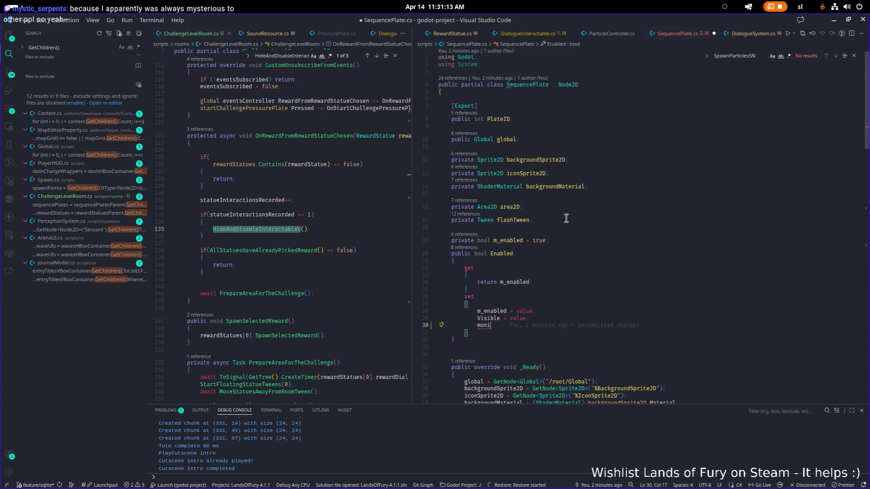
click(564, 232)
scroll(547, 241, down, 3)
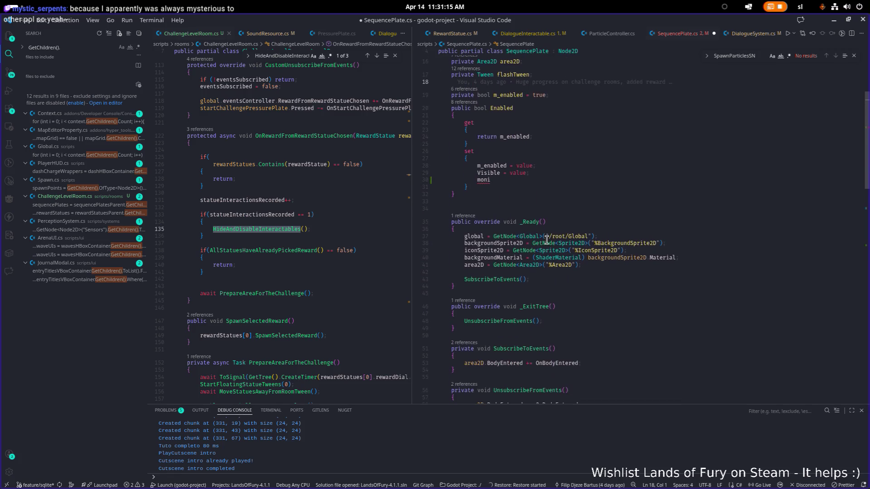
double_click(484, 253)
Replace it with 'area2D.Monitoring = value;' using IntelliSense completion
text(a)
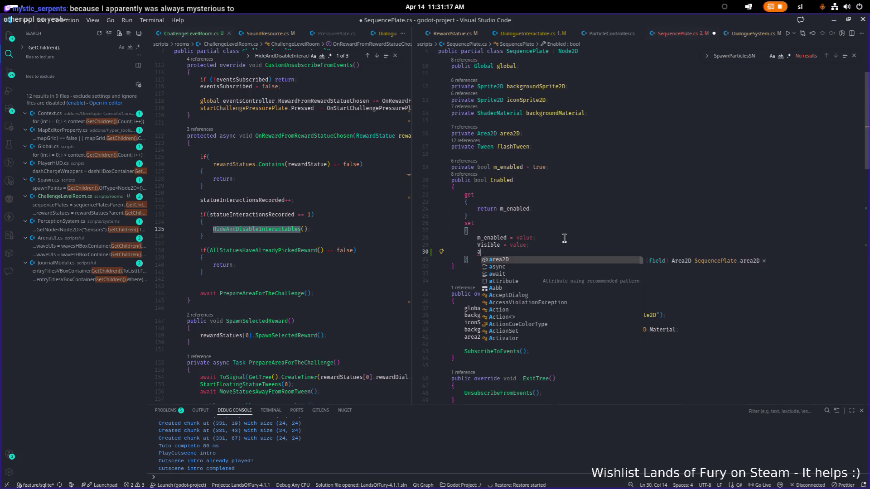
text(rea2D.mon)
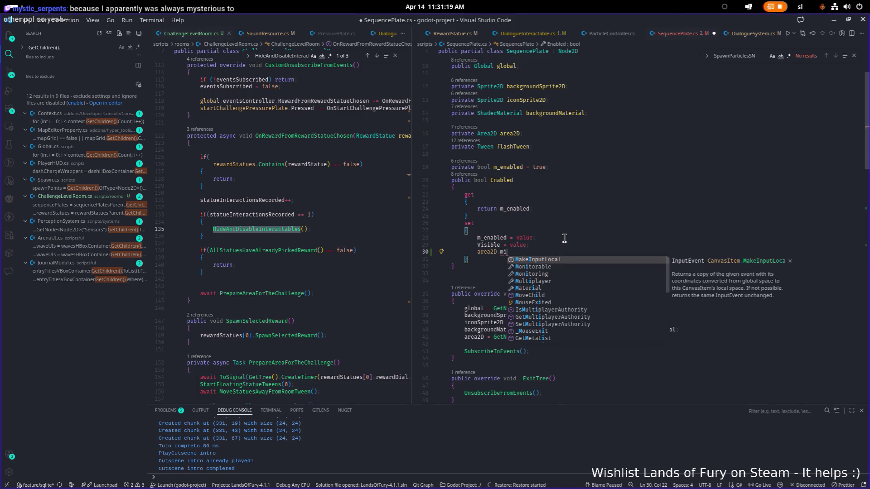
key(Down)
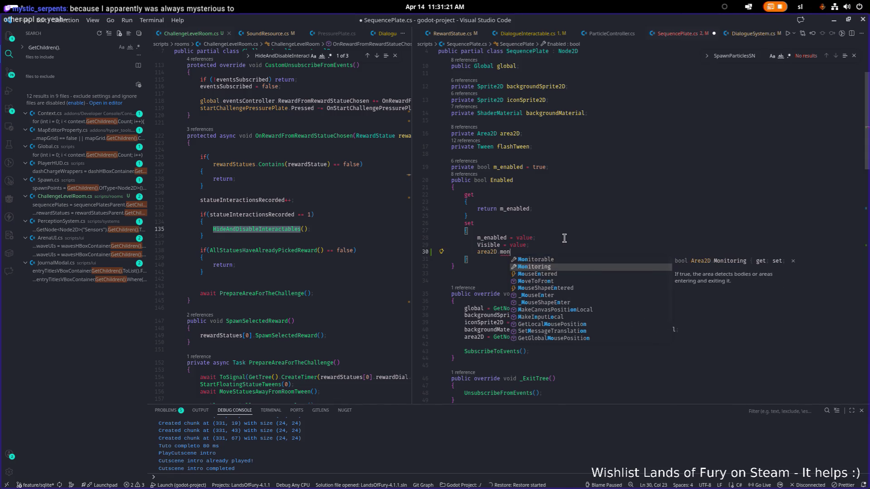
key(Return)
text(= va)
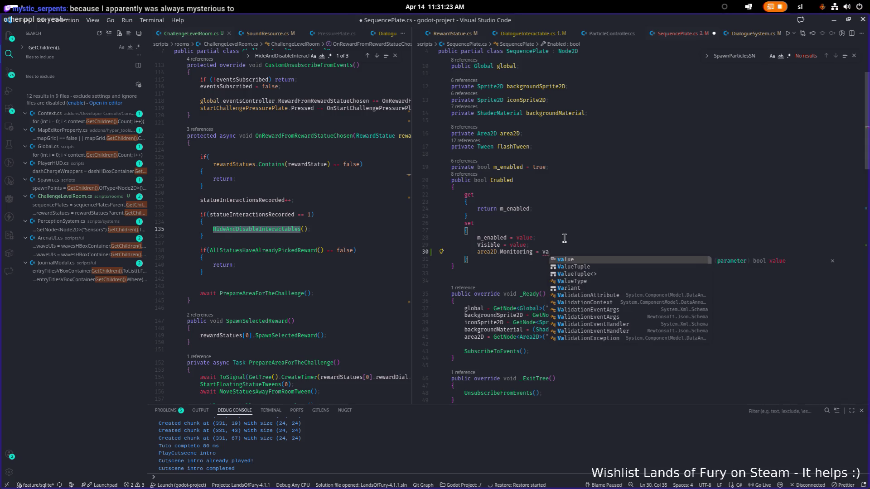
key(Return)
text(;)
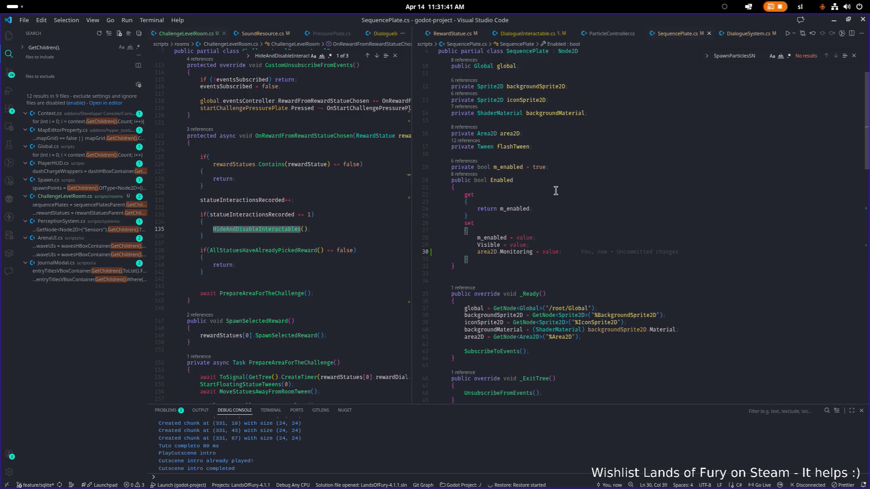
click(498, 252)
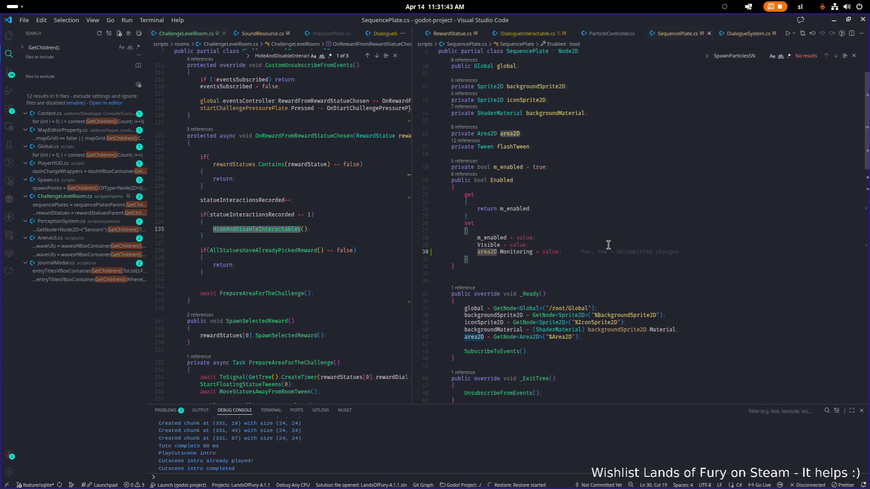
Try making the area2D access null-conditional with '?' on the Monitoring line
text(?)
key(End)
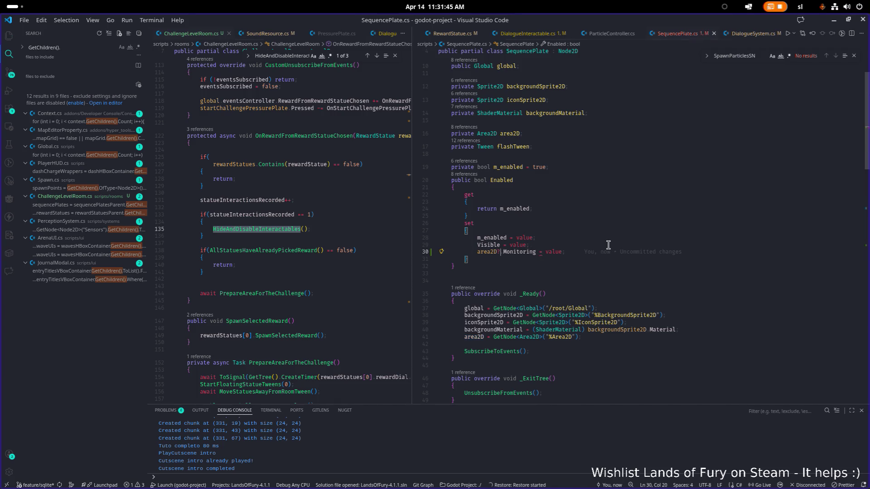
key(Left)
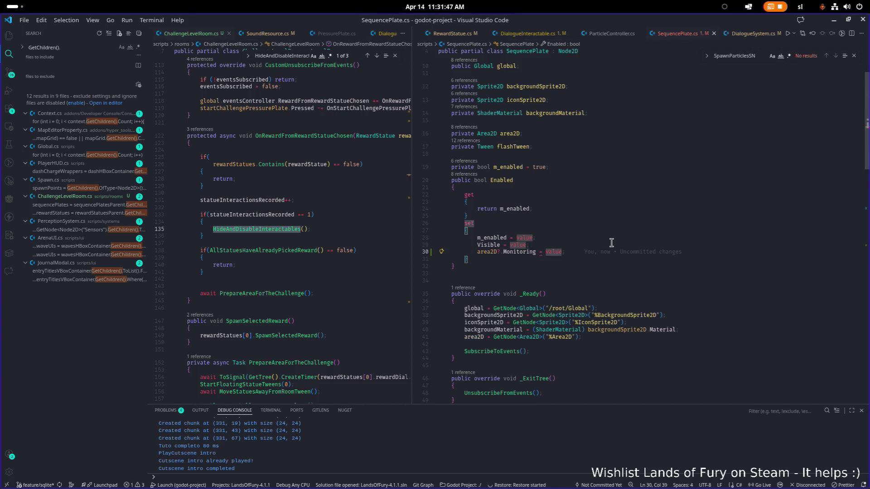
mouse_move(541, 252)
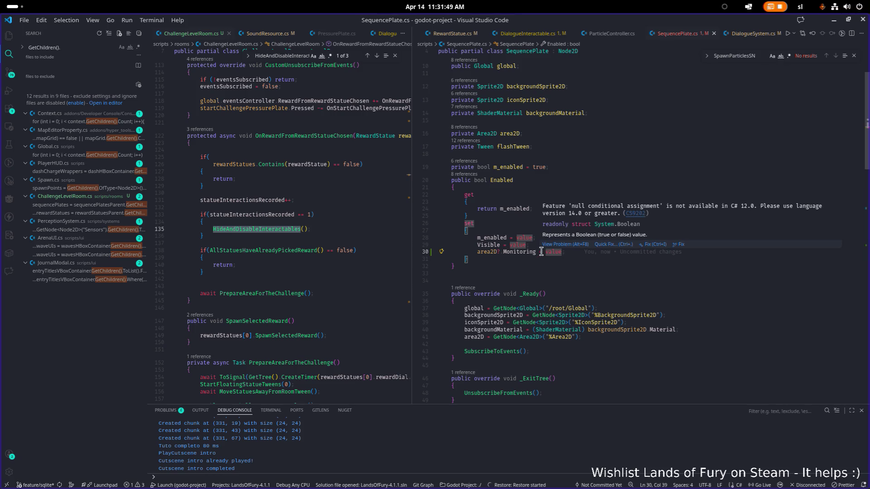
click(557, 269)
Wrap 'area2D.Monitoring = value;' in an if (IsInstanceValid(area2D)) block, dropping the '?'
click(550, 244)
key(Return)
text(if ()
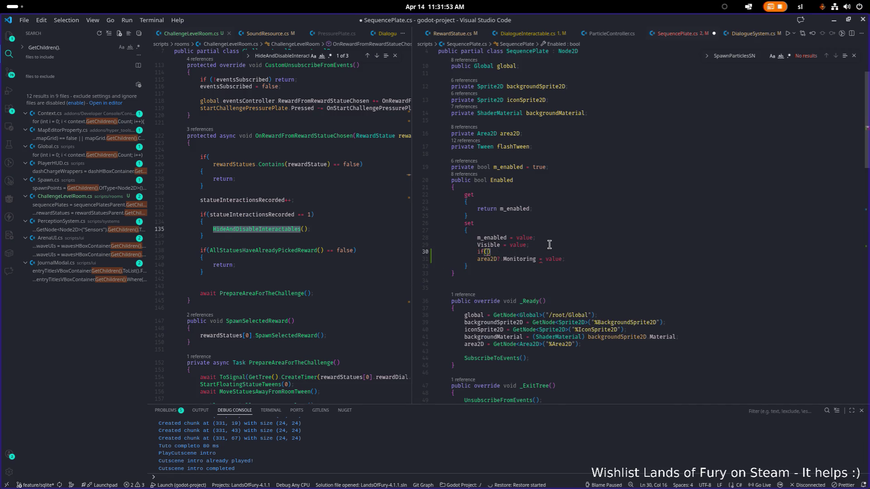
text(IsInstanceValid)
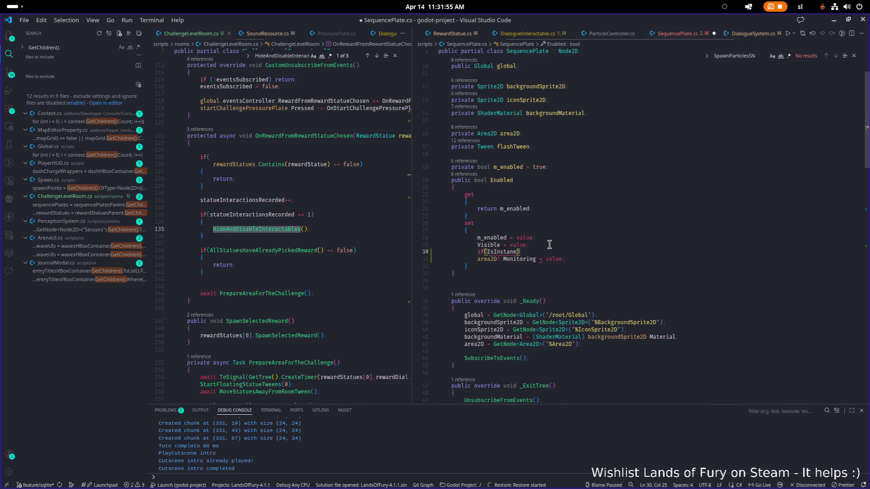
text(()
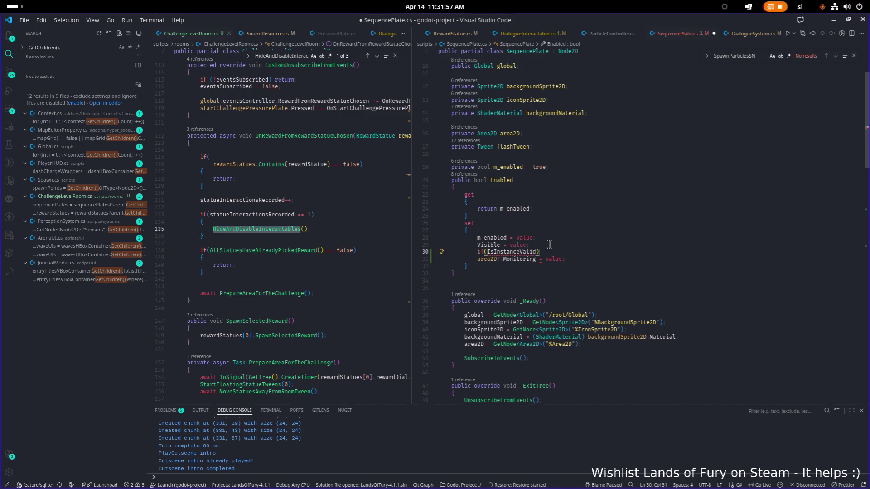
text(area2D)))
key(Return)
text({)
key(Return)
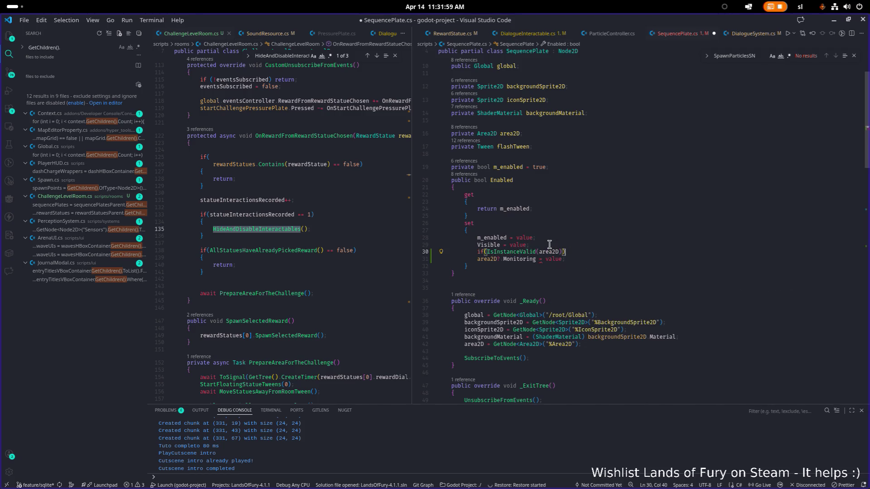
key(Down)
key(Down)
key(Delete)
key(alt+Up)
key(Up)
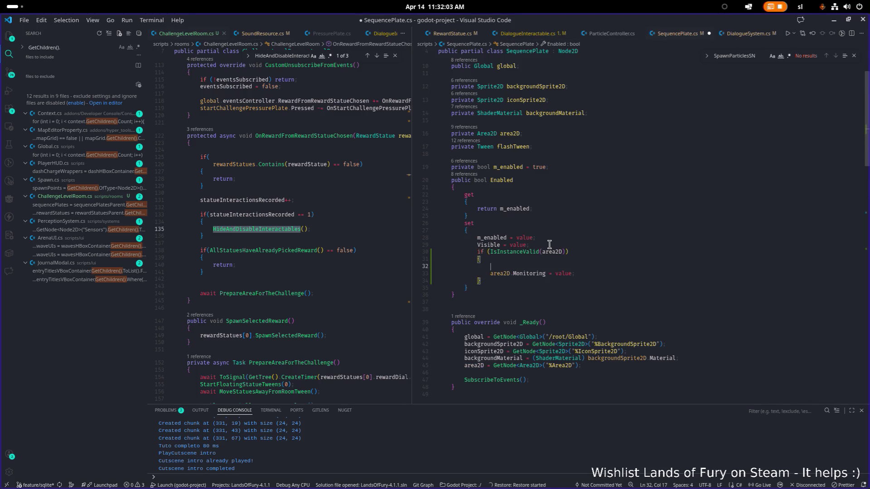
key(ctrl+shift+k)
Save SequencePlate.cs and list all references to the Enabled property
key(ctrl+s)
double_click(496, 180)
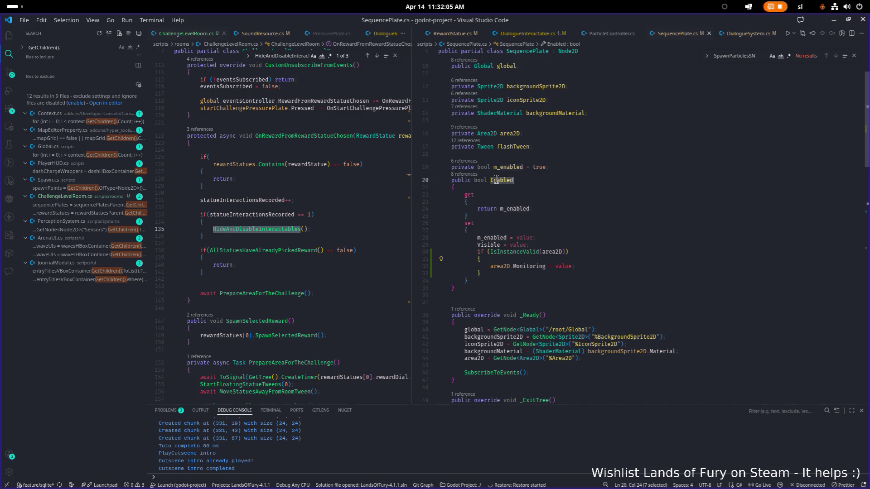
click(467, 174)
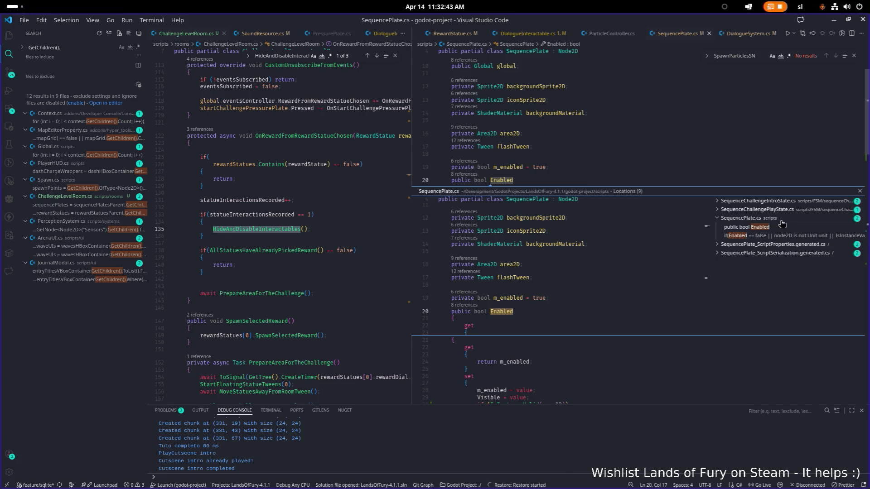
Scroll through the Enabled references, then switch to the browser window
scroll(164, 75, down, 1)
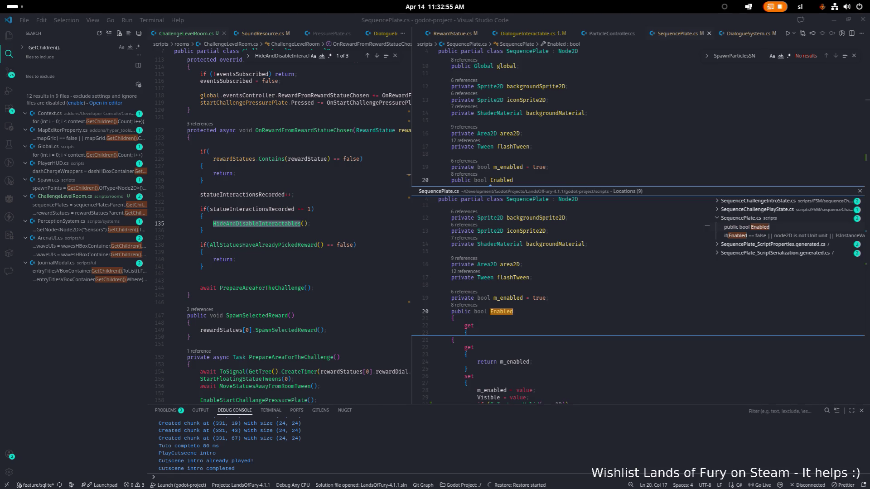
key(alt+Tab)
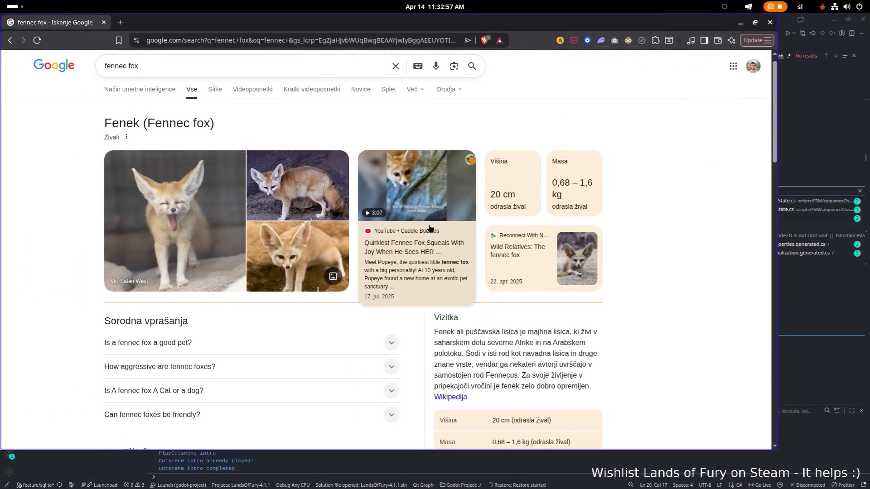
Play the 'Quirkiest Fennec Fox Squeals With Joy When He Sees HER' video from about 1:52, then return to the editor
click(429, 228)
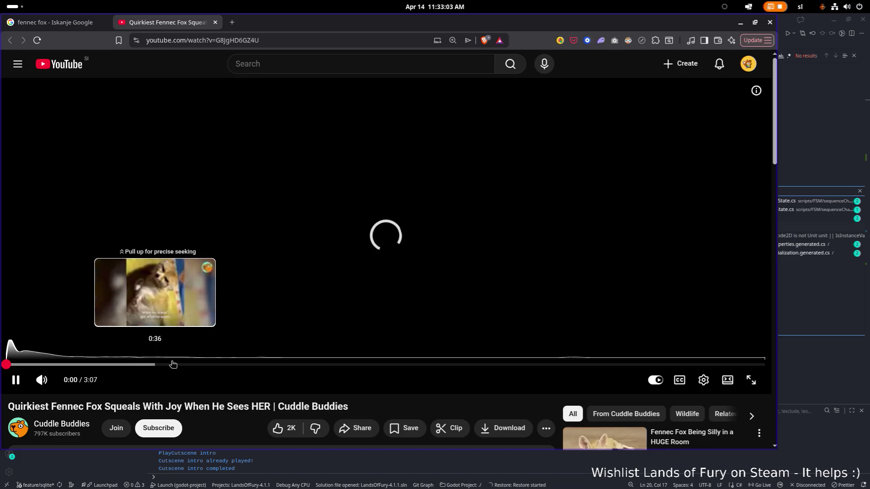
click(276, 365)
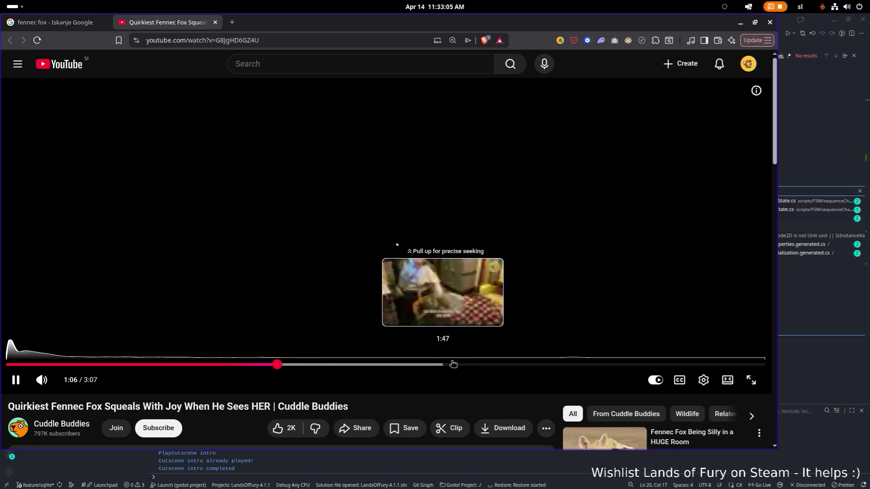
click(469, 364)
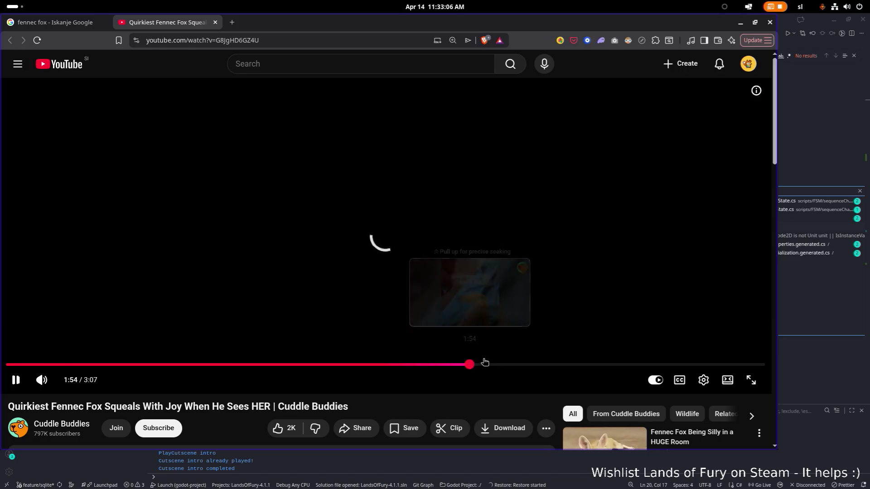
click(461, 365)
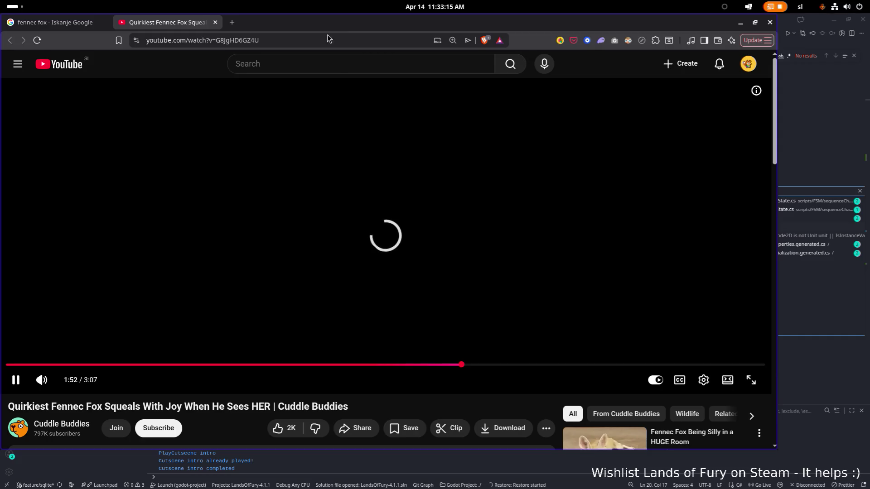
key(super+Right)
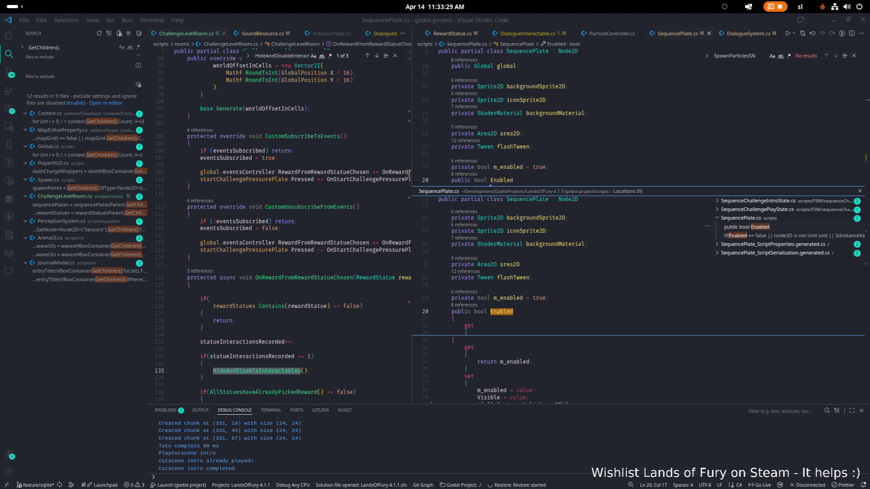
Close the Enabled references preview and return to the property in SequencePlate.cs
scroll(294, 272, down, 1)
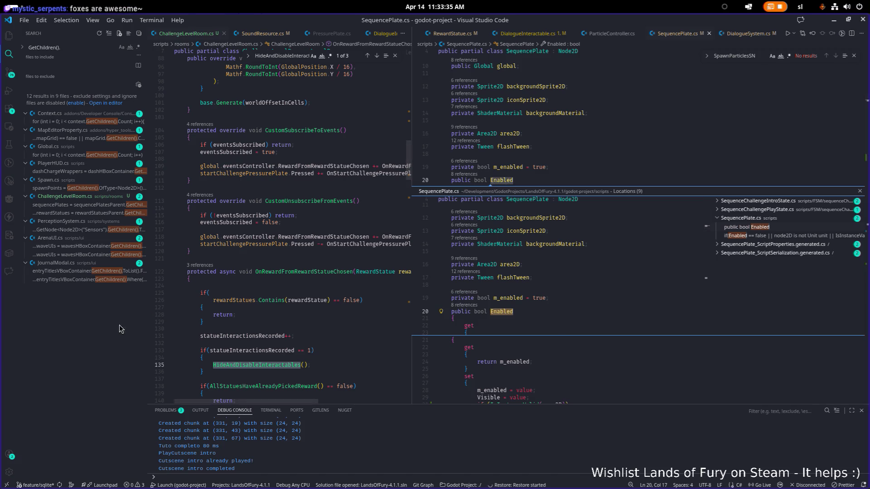
click(592, 301)
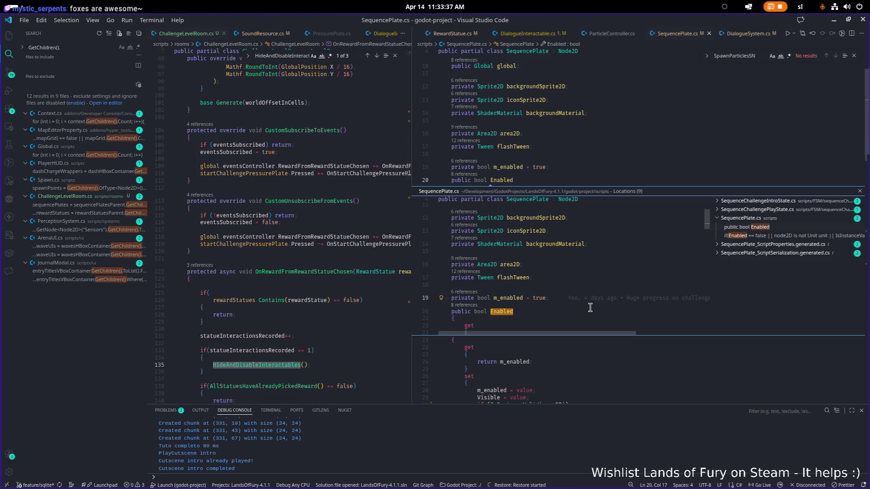
key(Escape)
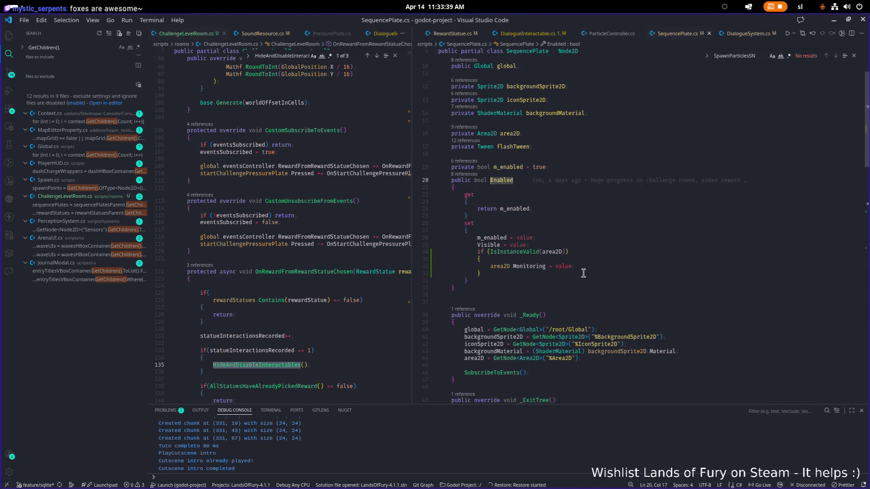
click(506, 181)
click(585, 216)
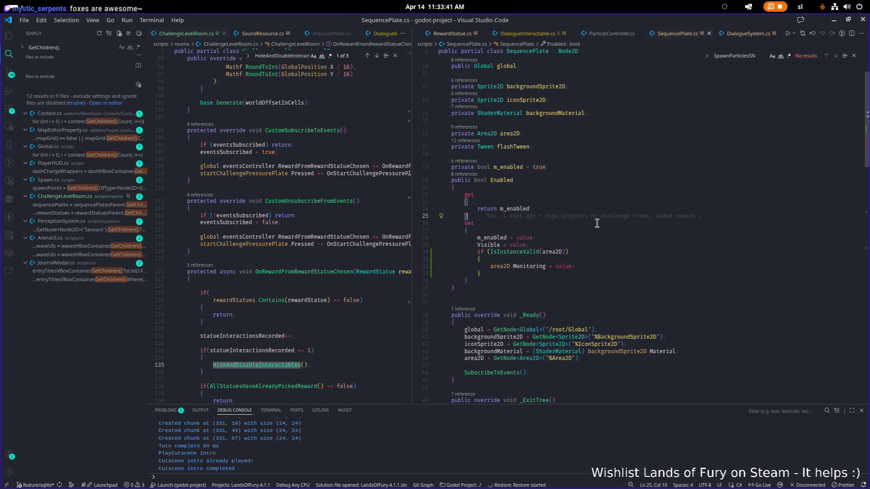
Cycle through the Enabled matches in SequencePlate.cs, stopping on line 63 near the OnBodyEntered check
double_click(501, 180)
key(ctrl+f)
key(Return)
key(Return)
key(Return)
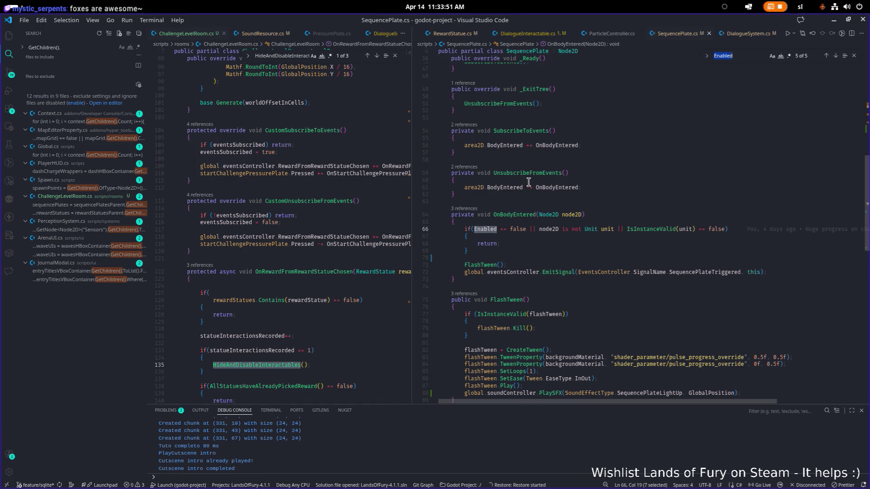
key(Return)
key(Return)
key(Return)
key(Return)
key(Return)
key(Return)
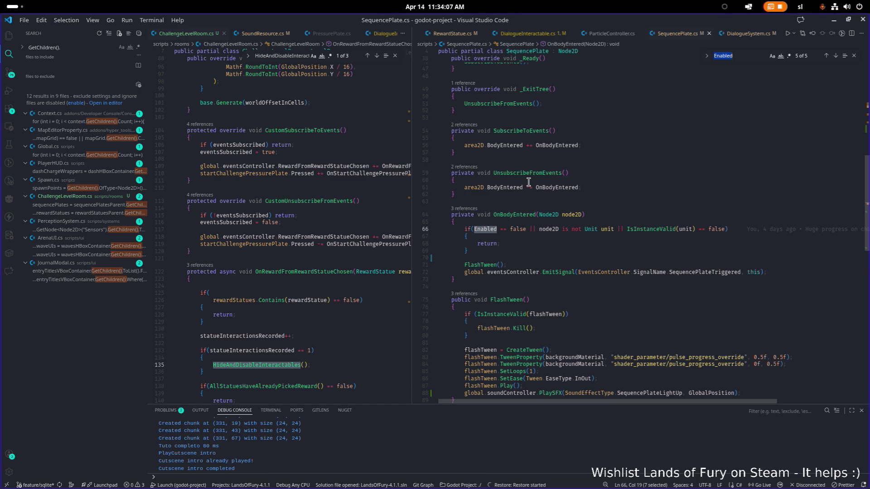
click(574, 201)
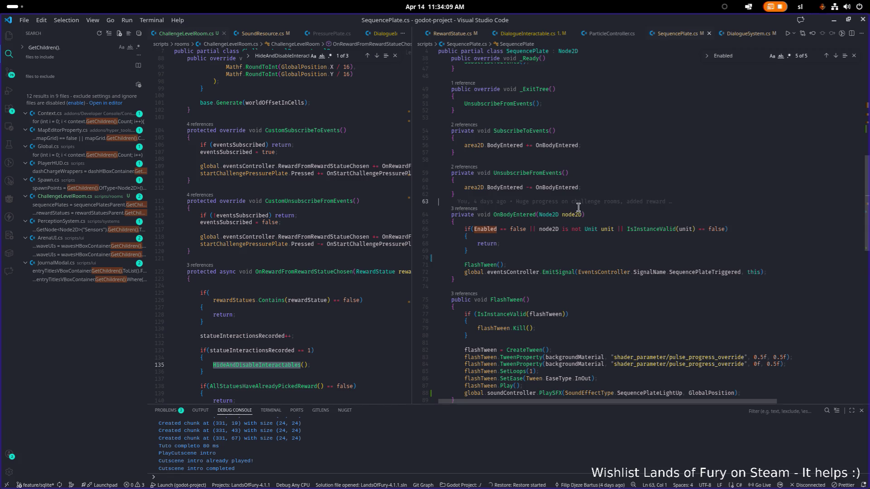
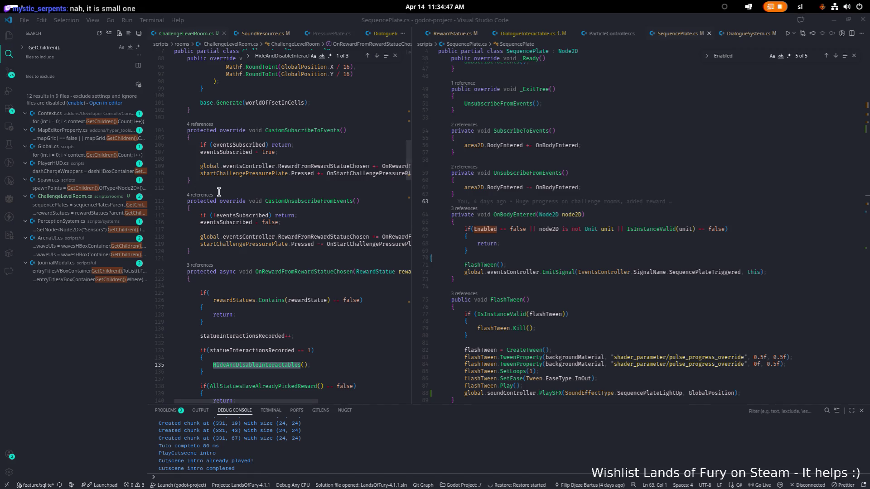
Review SequencePlate's Enabled property setter and the Enabled check inside OnBodyEntered
scroll(295, 227, down, 1)
click(572, 229)
click(500, 229)
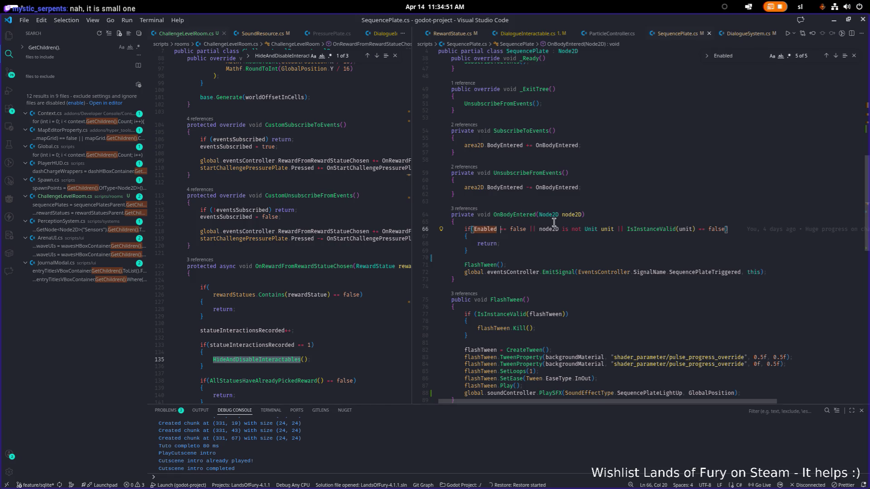
double_click(510, 214)
scroll(521, 218, up, 10)
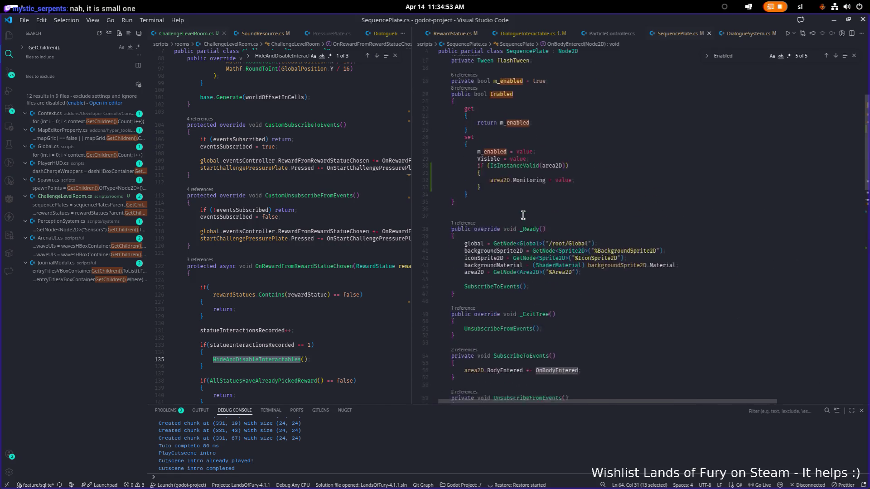
click(561, 162)
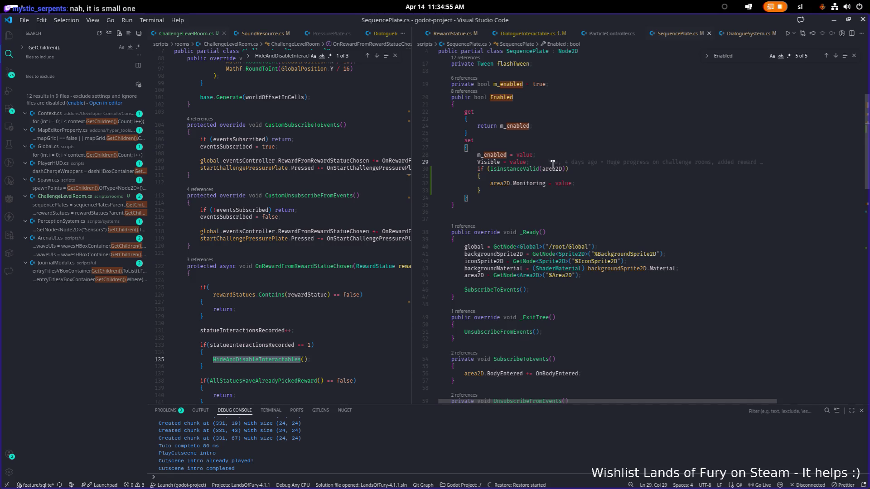
scroll(569, 200, down, 1)
scroll(570, 200, up, 3)
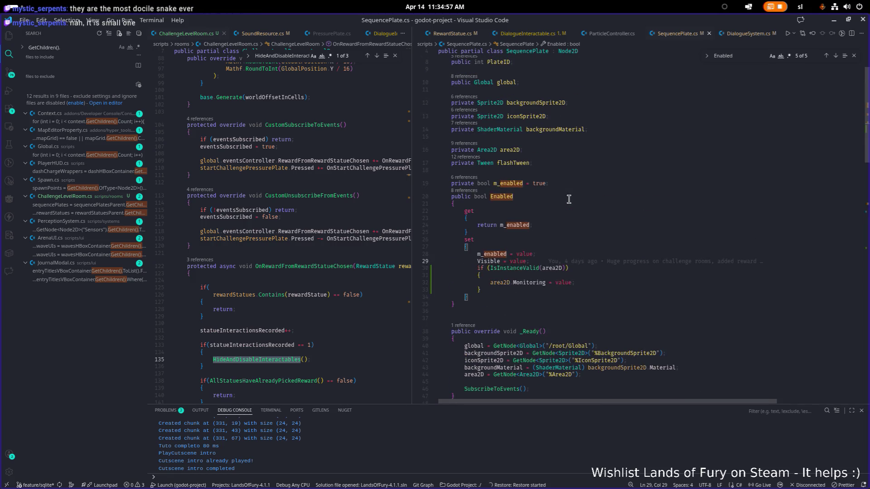
click(510, 200)
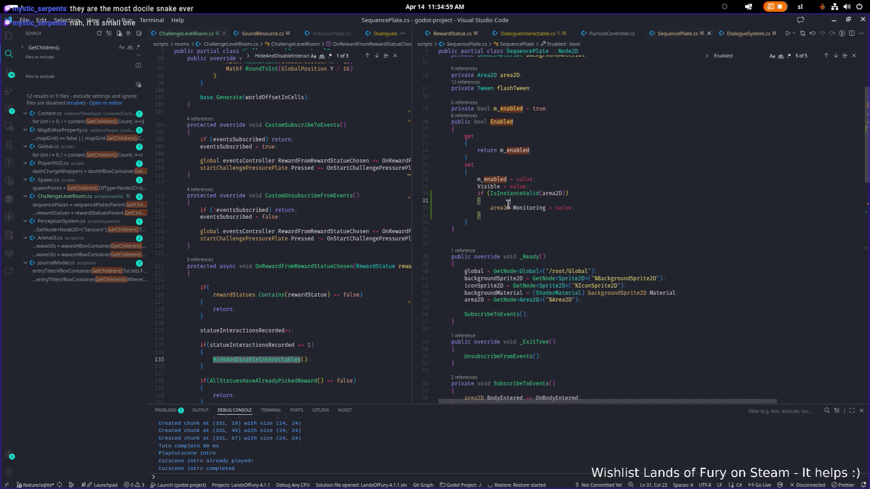
Widen the left code pane, recheck the Enabled getter, and return to the Godot editor
drag(411, 200, 551, 201)
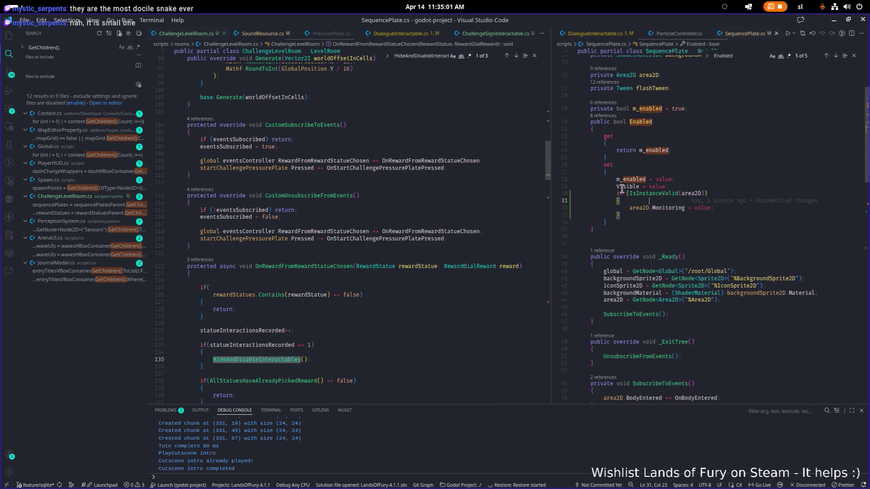
click(451, 202)
click(638, 159)
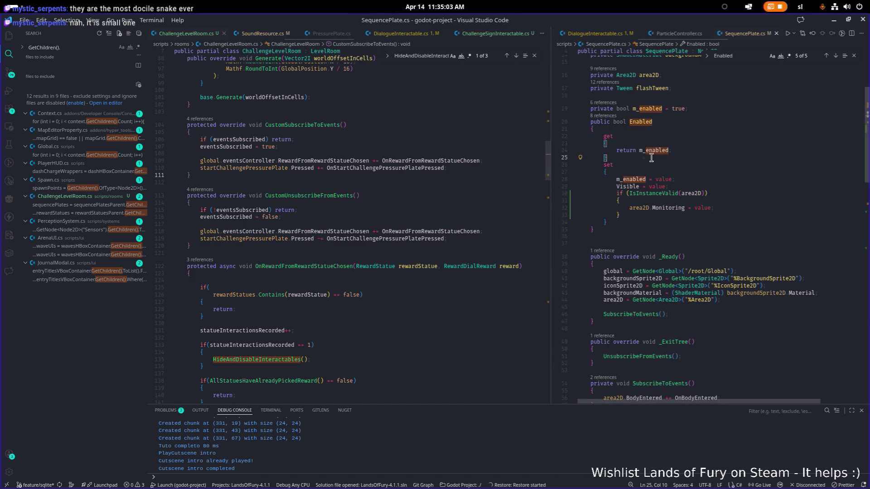
key(alt+Tab)
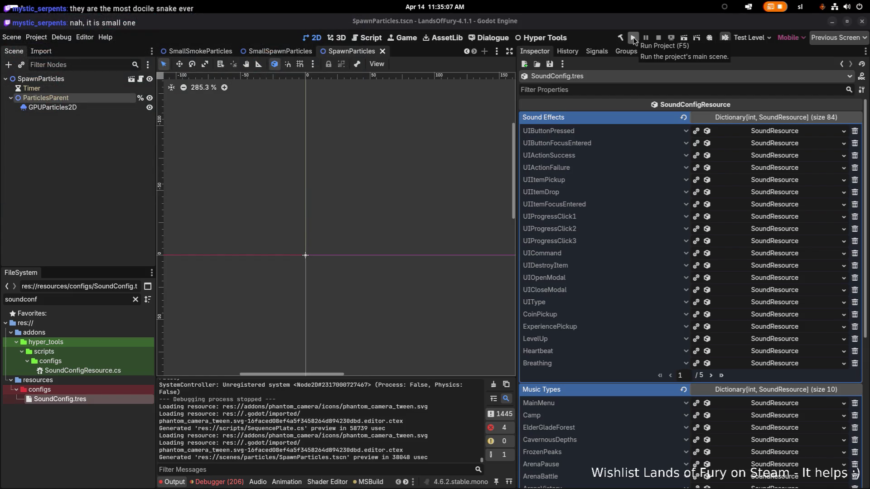
Build and run the Lands of Fury project from the Godot toolbar
click(633, 37)
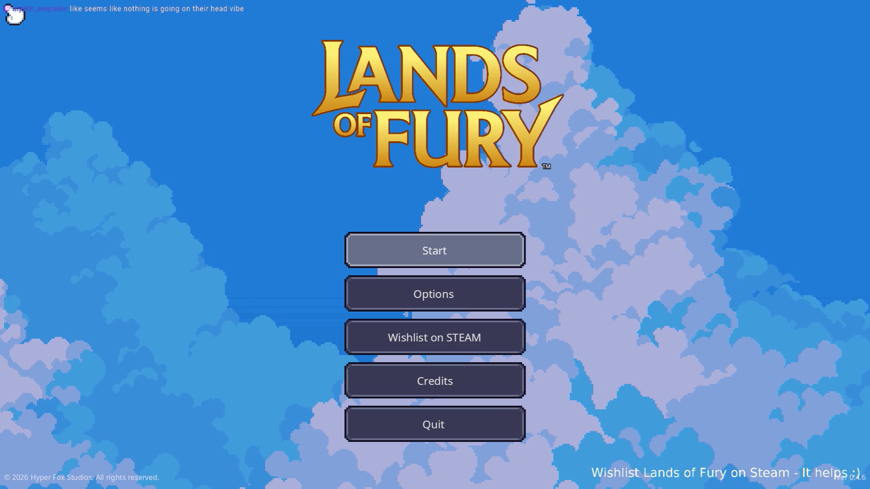
Start the game on the first saved profile and walk the hero up past the three statues
click(499, 243)
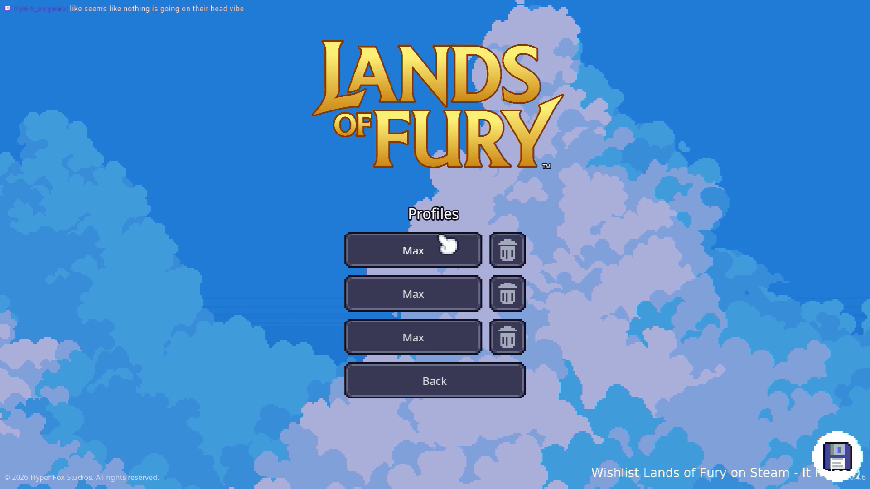
click(445, 244)
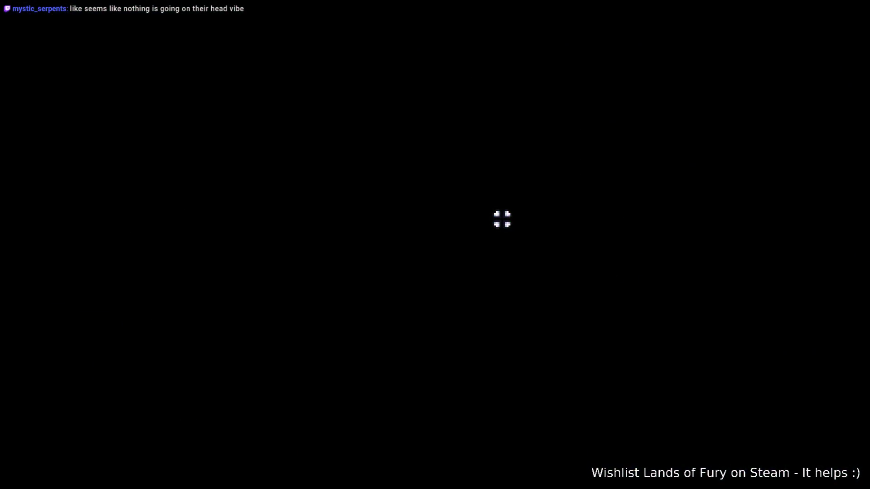
key(w)
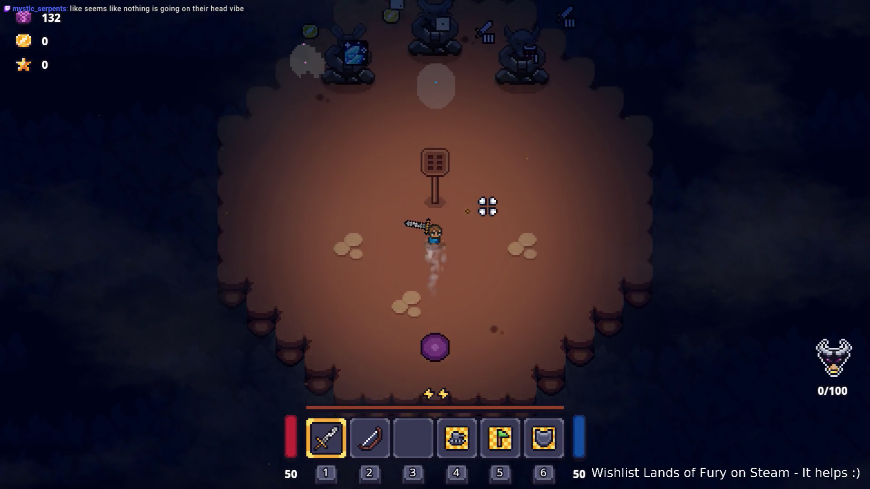
key(a)
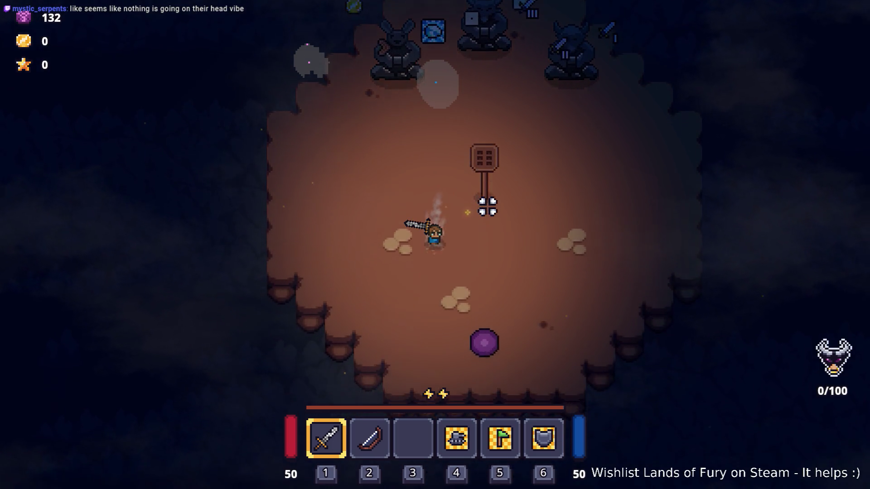
key(w)
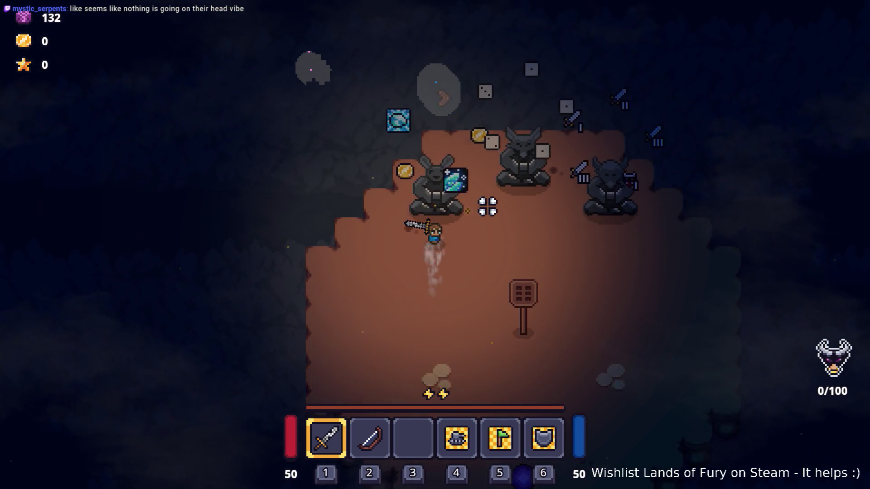
key(w)
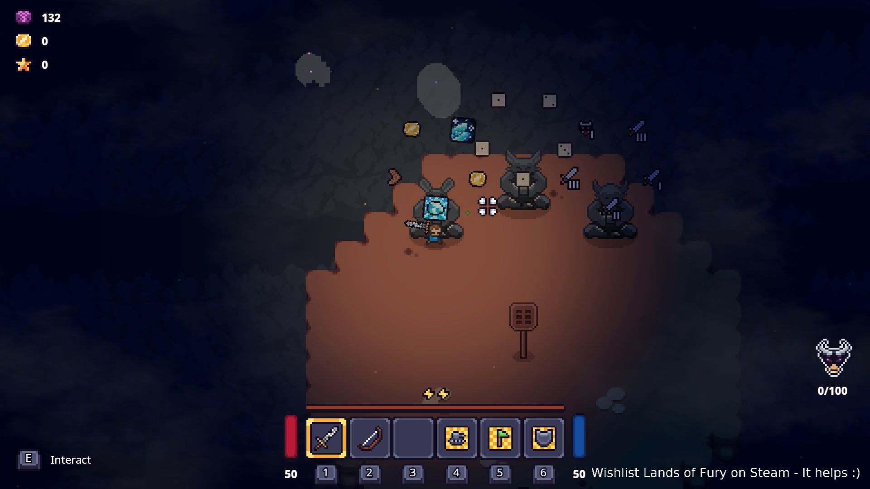
key(d)
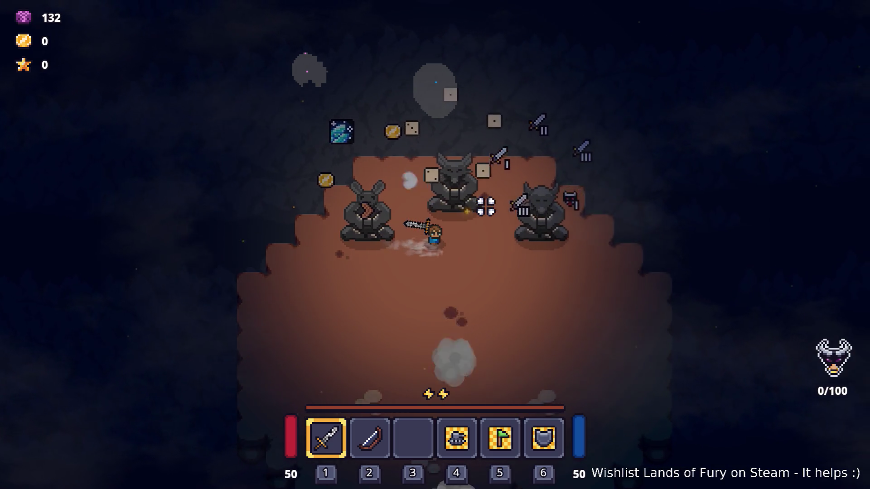
key(d)
key(d)
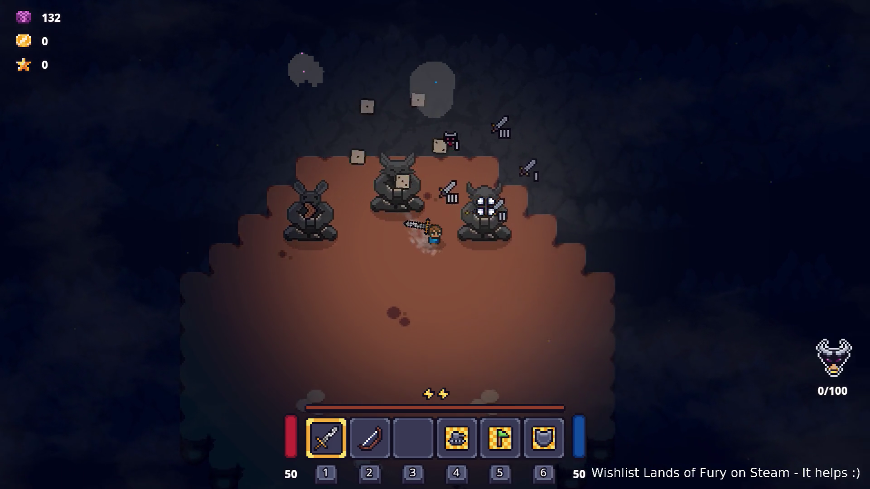
key(d)
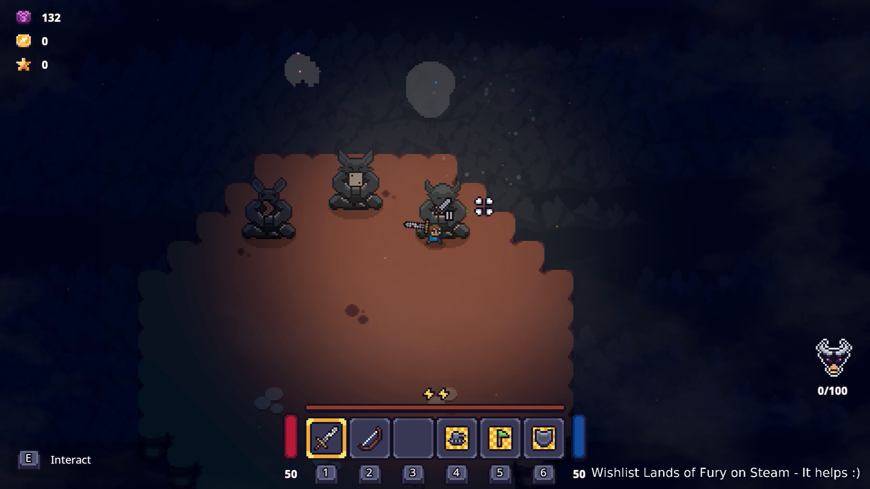
Walk across the room and step onto the arrow floor slabs to trigger the challenge
key(s)
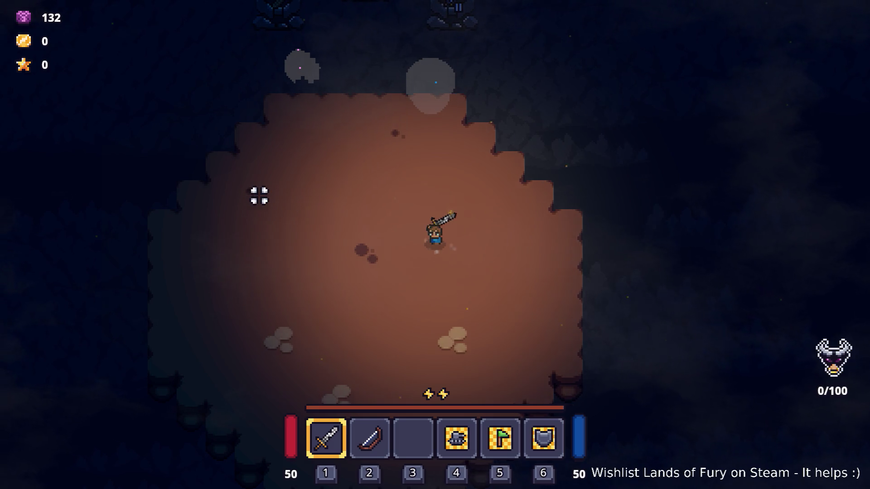
key(a)
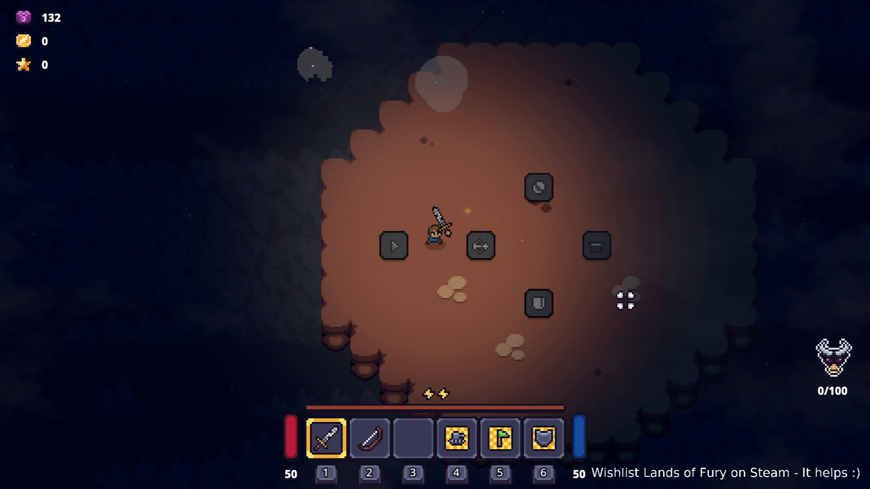
key(d)
key(s)
key(d)
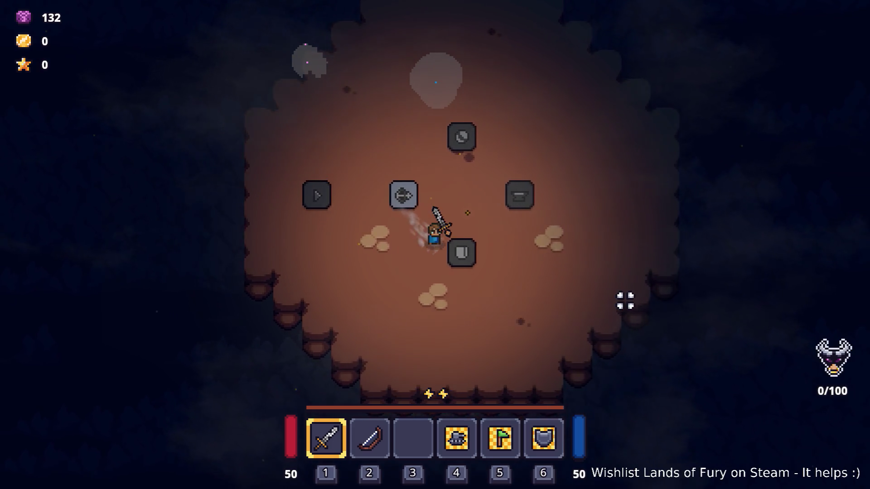
key(w)
key(a)
key(space)
key(d)
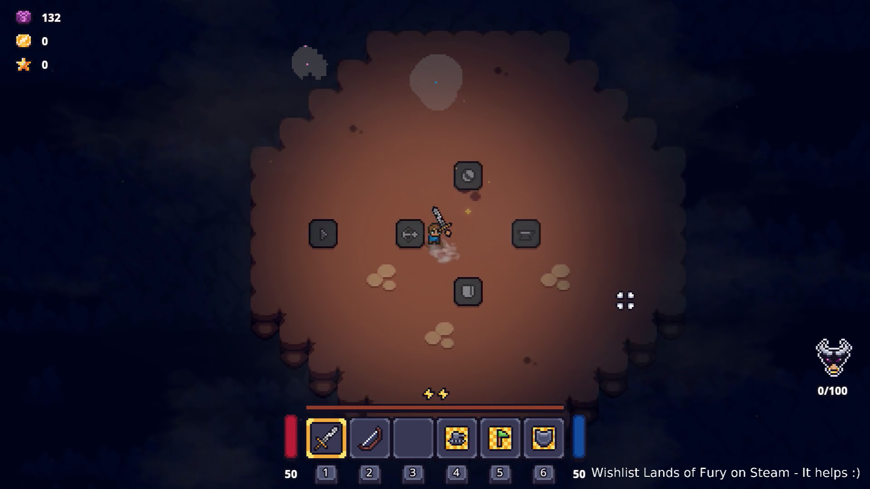
key(w)
key(a)
key(s)
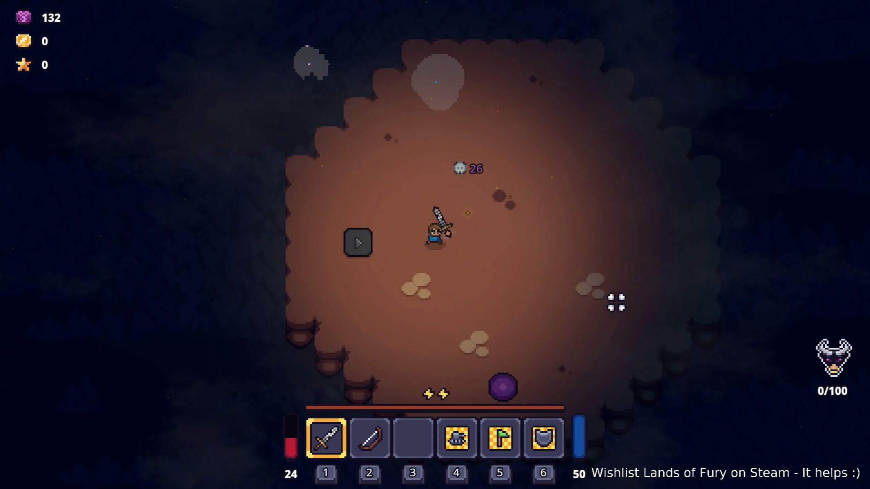
Walk the hero north, then pause and quit the game back to the editor
key(s)
key(d)
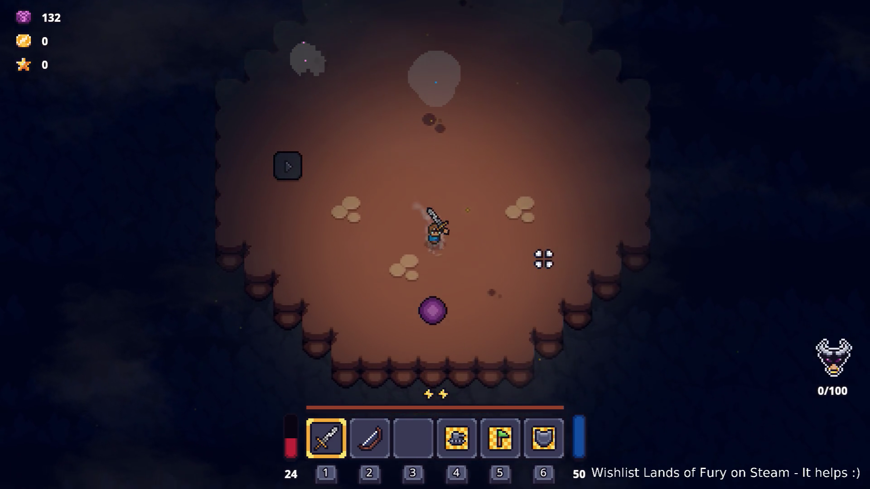
key(w)
key(space)
key(w)
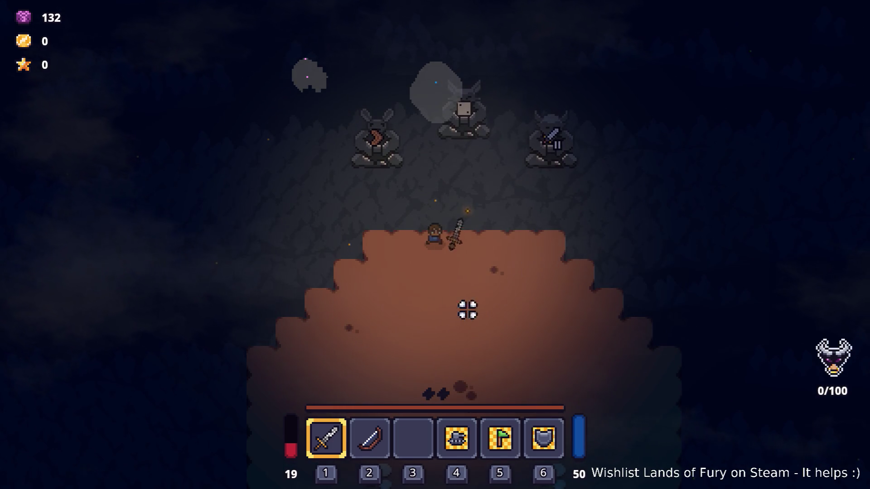
key(Escape)
click(466, 425)
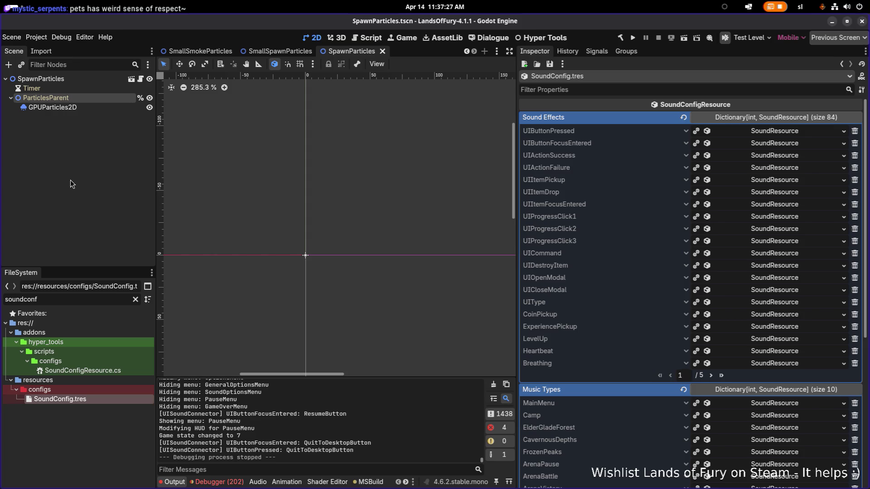
Inspect the GPUParticles2D and ParticlesParent nodes, clear the selection, and switch to Visual Studio Code
click(108, 108)
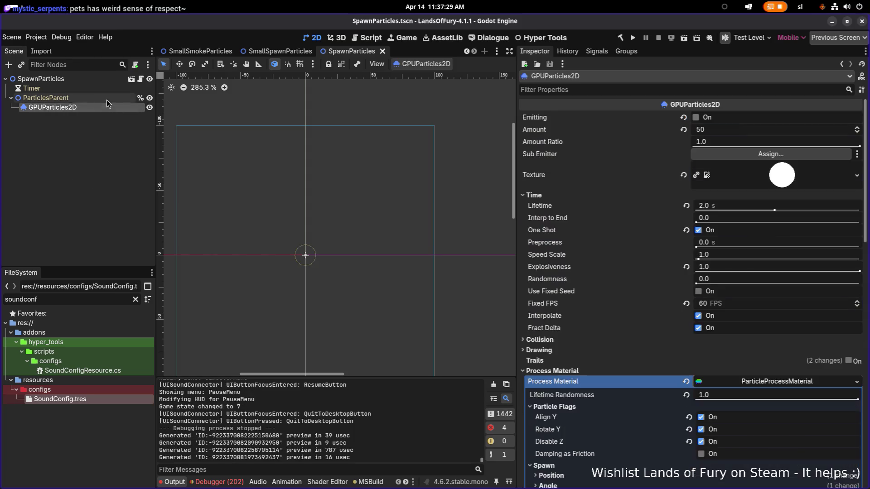
click(107, 98)
click(114, 159)
key(alt+Tab)
click(435, 236)
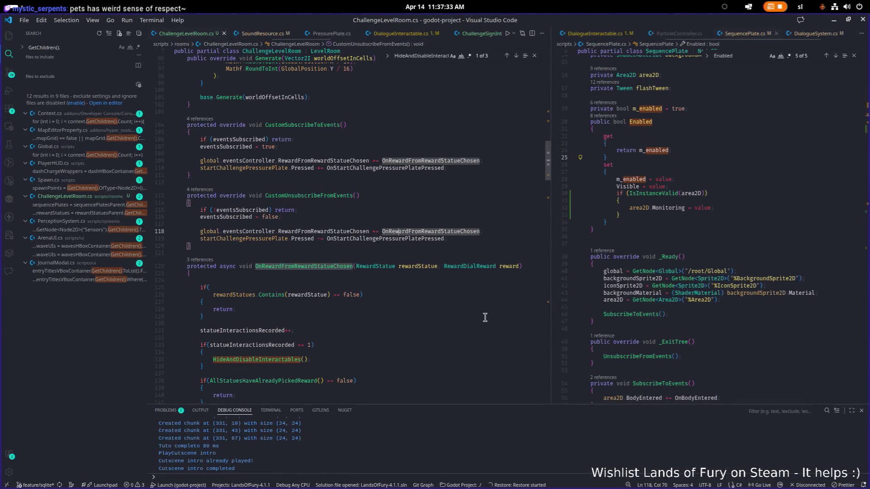
Scan ChallengeLevelRoom.cs's reward statue handler, then open the references list for SequencePlate's Enabled property
drag(558, 294, 569, 293)
click(511, 295)
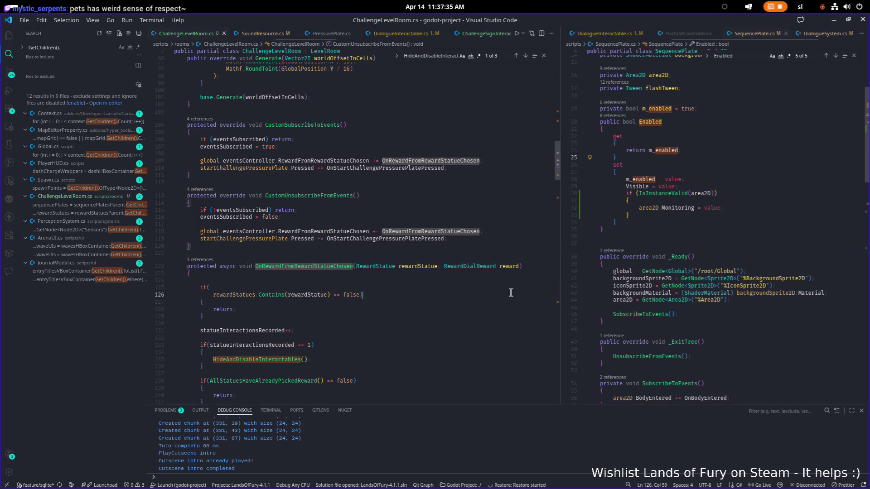
scroll(285, 280, down, 3)
scroll(284, 280, down, 20)
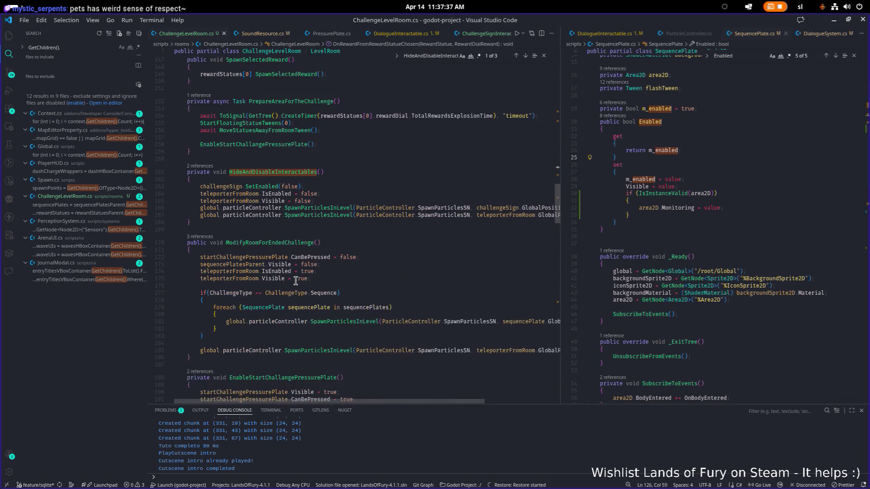
scroll(297, 281, down, 20)
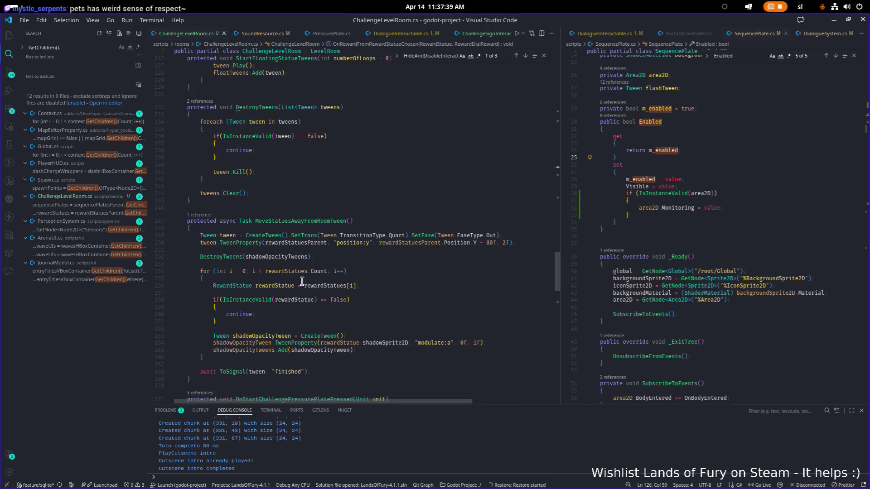
scroll(302, 282, down, 20)
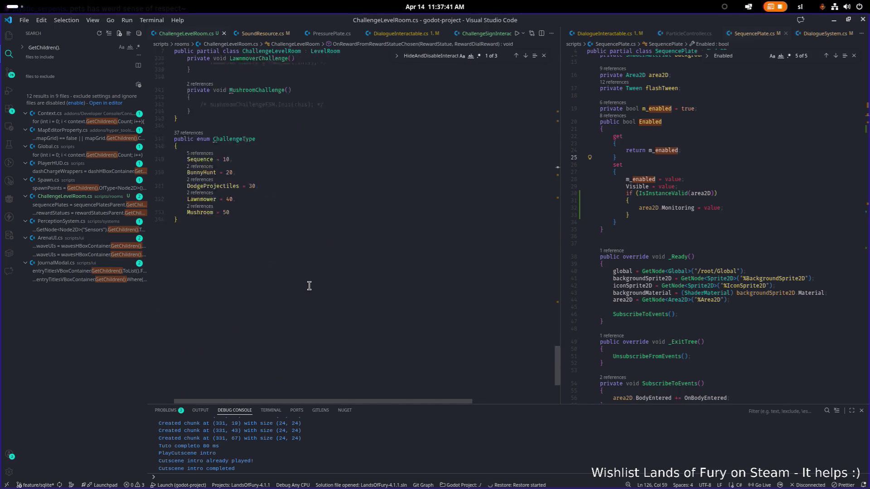
scroll(310, 285, up, 3)
scroll(310, 285, down, 4)
scroll(309, 286, up, 8)
scroll(309, 285, down, 8)
scroll(309, 286, up, 20)
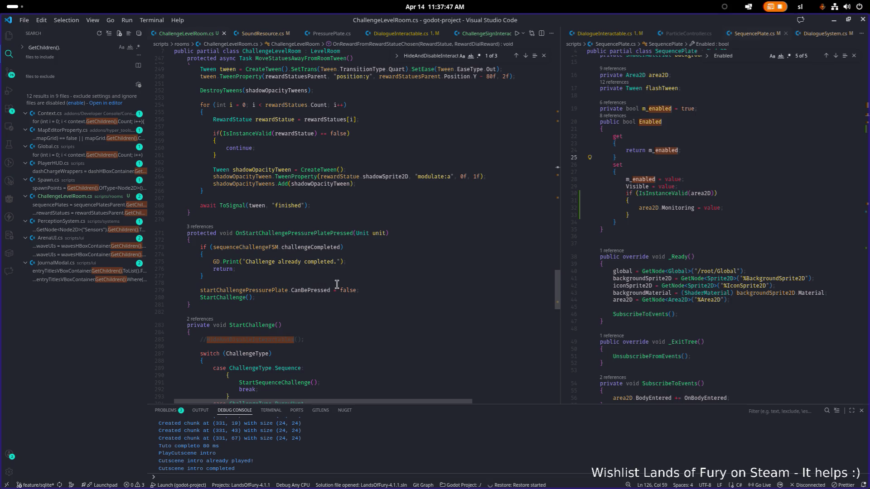
scroll(336, 286, down, 20)
scroll(282, 311, up, 18)
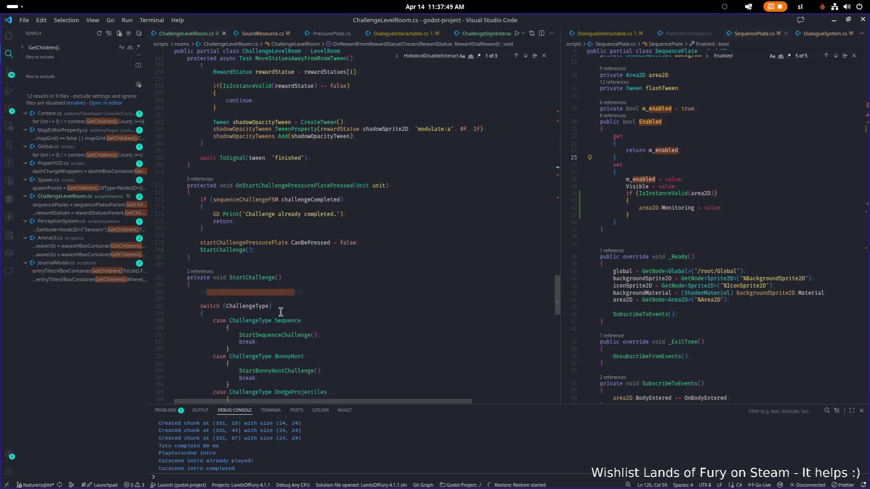
click(613, 115)
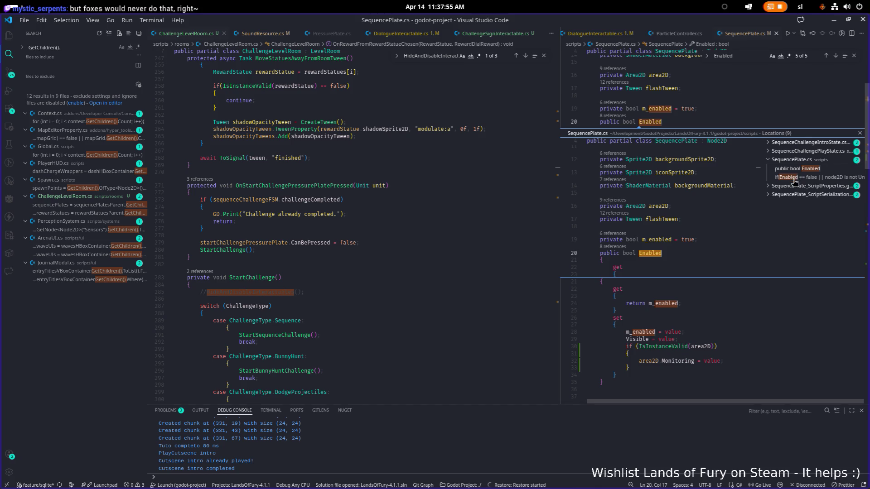
Browse the Enabled references, briefly open SequenceChallengeIntroState.cs, then close it again
scroll(657, 204, down, 2)
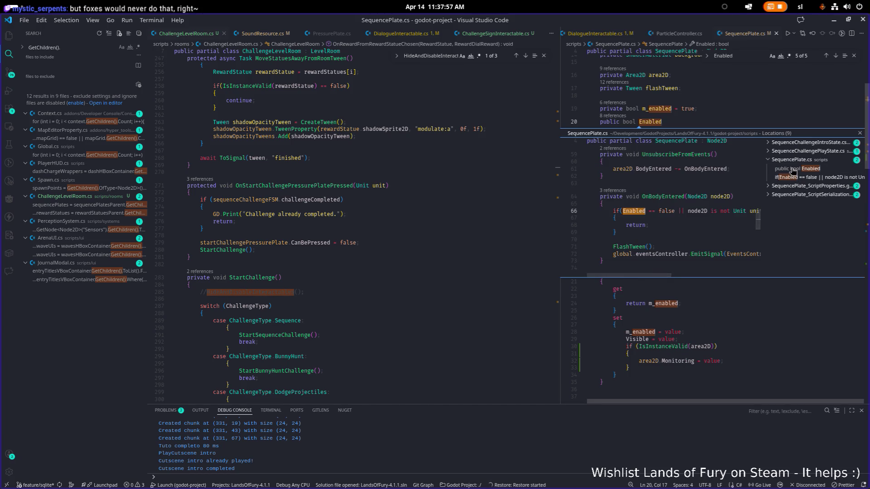
click(800, 151)
click(798, 160)
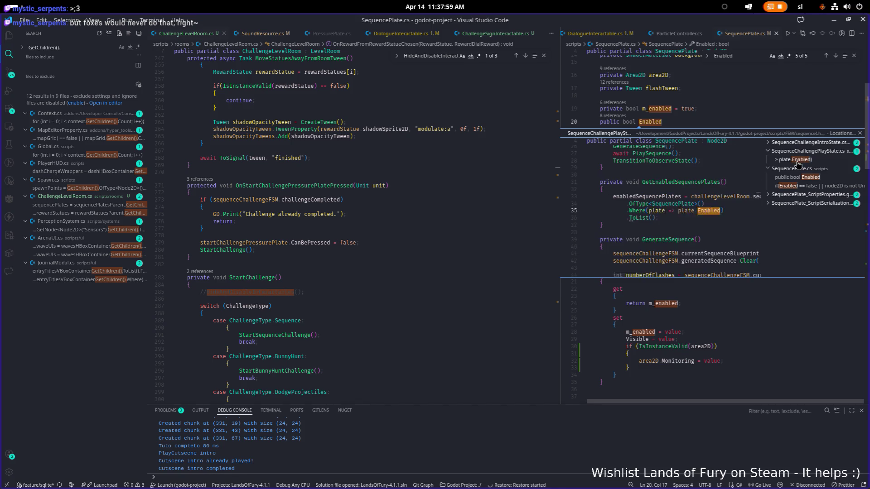
click(806, 143)
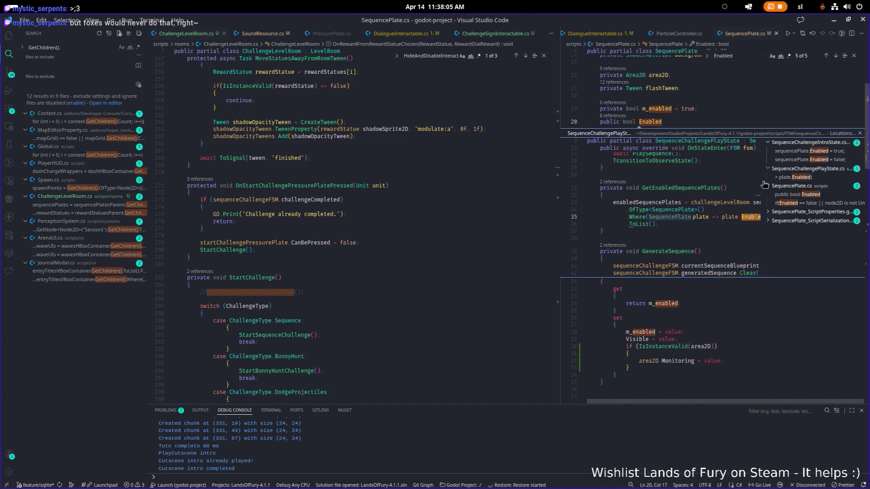
double_click(679, 213)
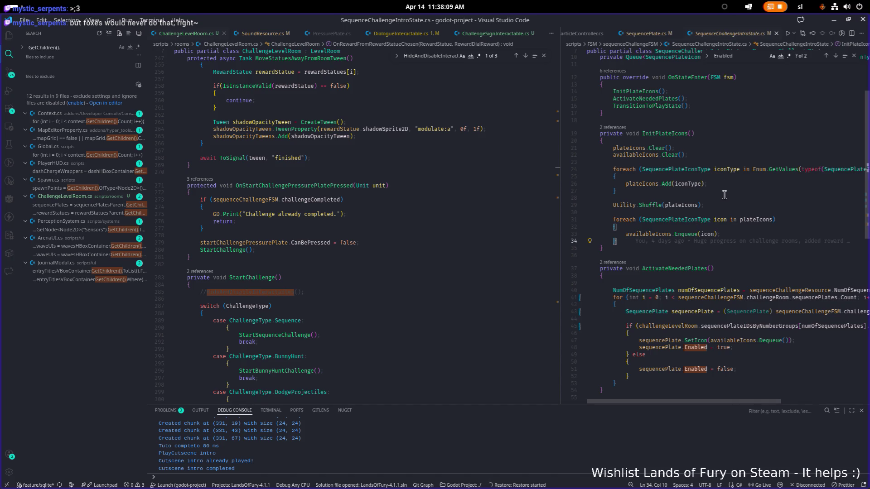
scroll(724, 195, up, 4)
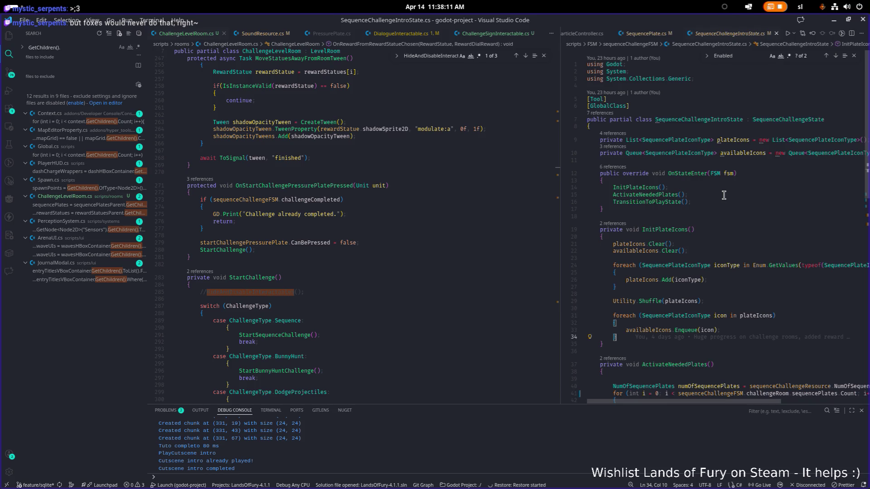
scroll(724, 196, down, 1)
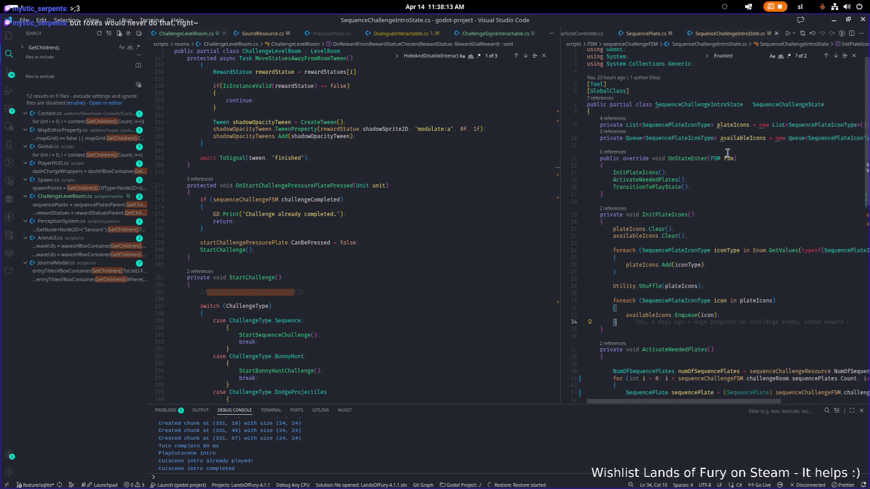
click(777, 33)
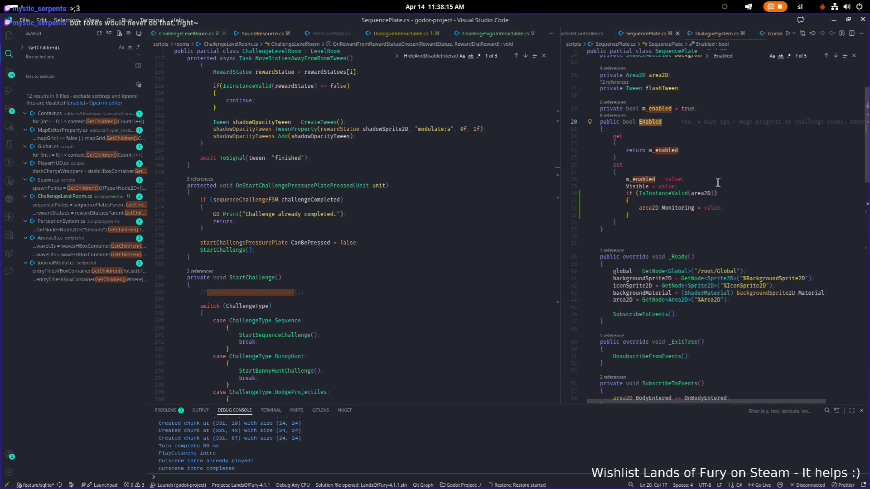
Preview the Enabled true/false assignments, then open SequenceChallengePlayState.cs at its plate.Enabled filter
click(614, 116)
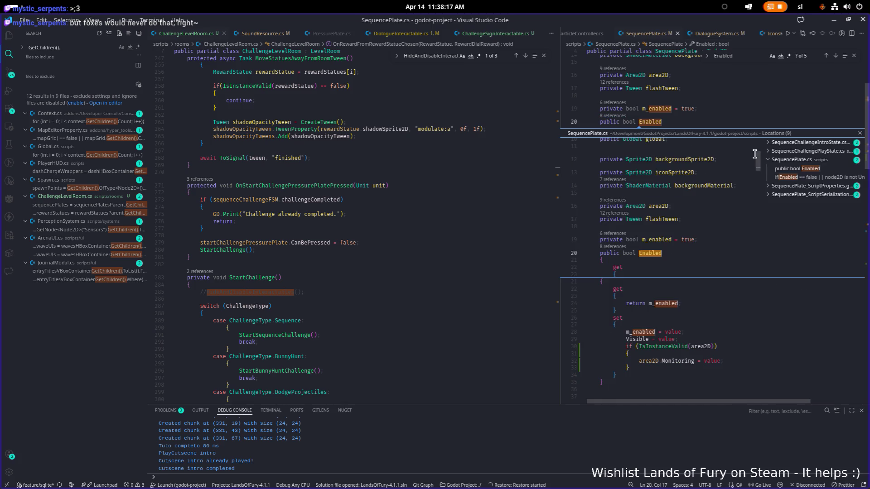
click(807, 153)
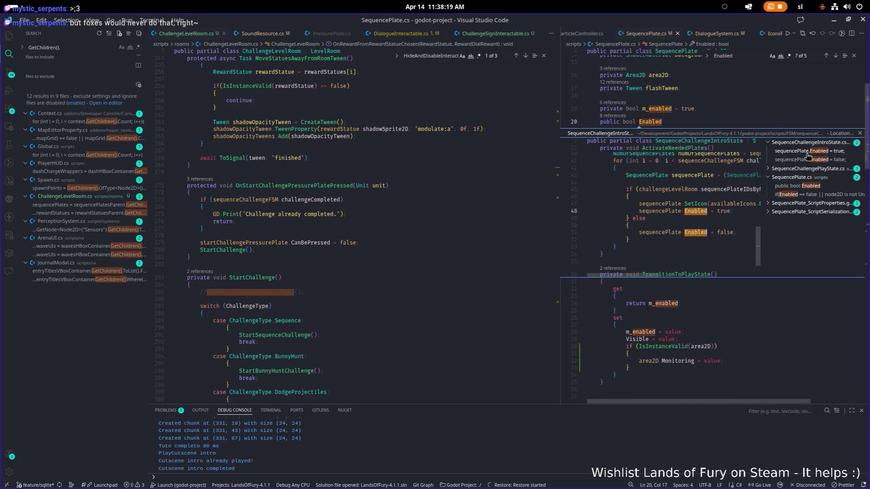
click(802, 160)
click(801, 171)
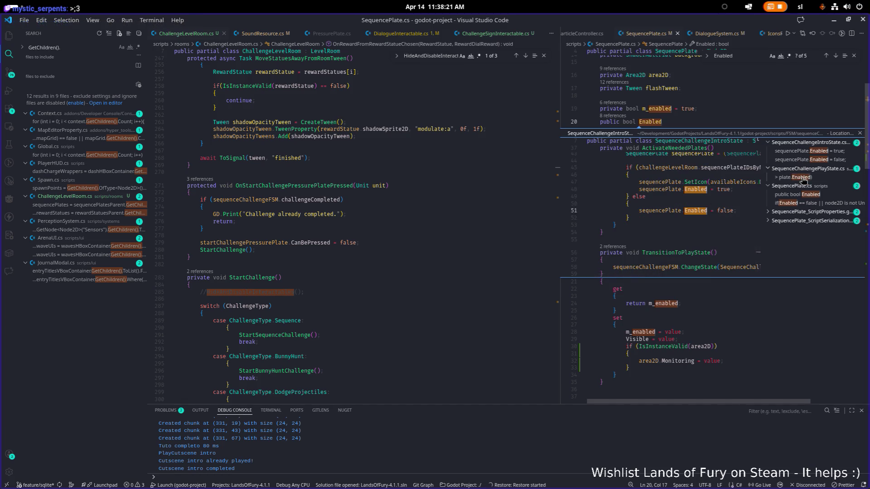
click(802, 178)
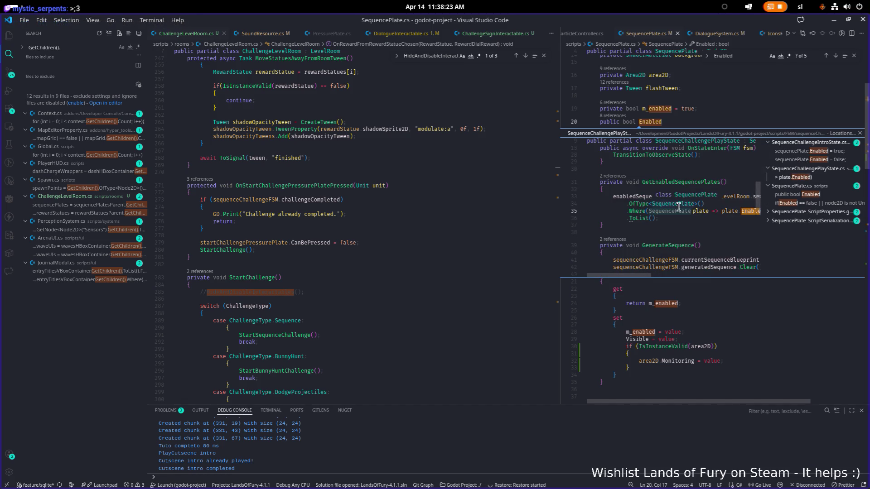
click(662, 206)
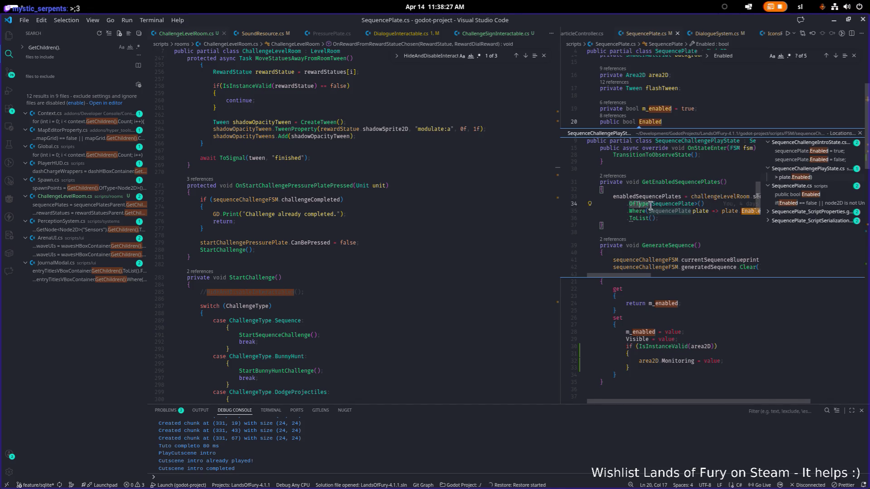
double_click(638, 205)
click(752, 221)
click(734, 231)
Delete the .OfType<SequencePlate>() line and save SequenceChallengePlayState.cs
mouse_move(770, 218)
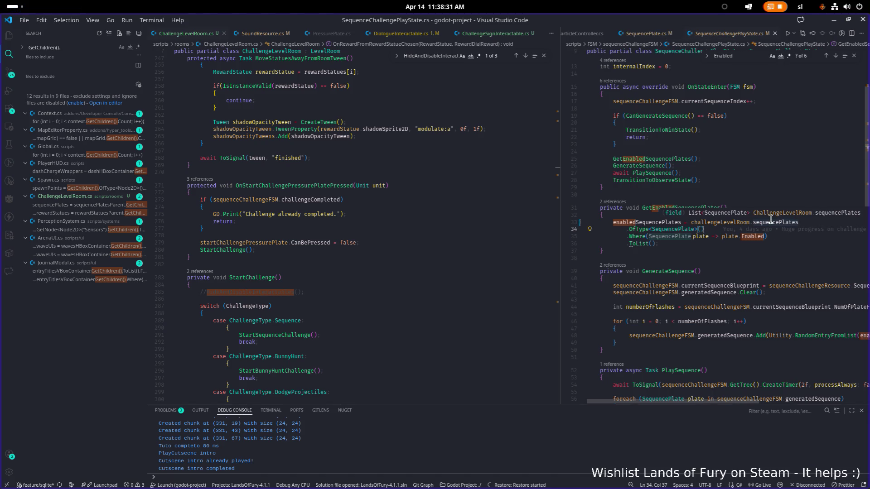
key(shift+Home)
key(shift+Home)
key(BackSpace)
key(BackSpace)
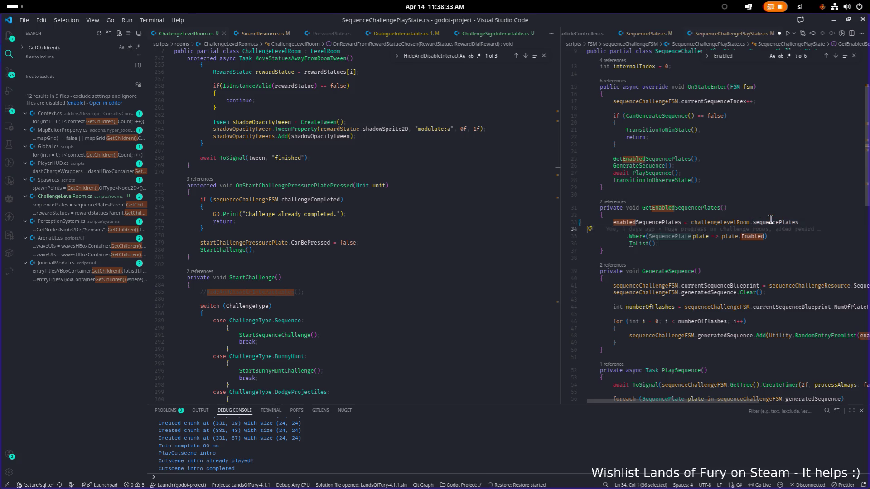
key(ctrl+s)
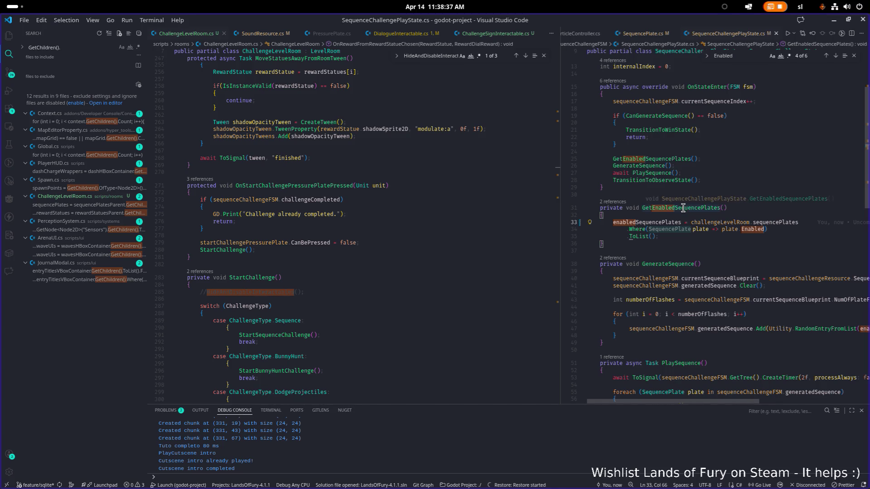
Jump from the Where filter to Enabled's definition and list its references again
click(760, 236)
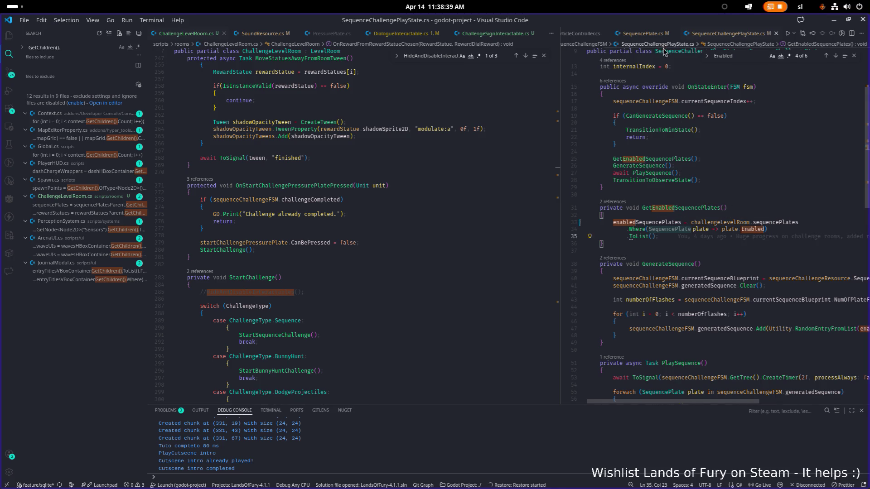
click(766, 234)
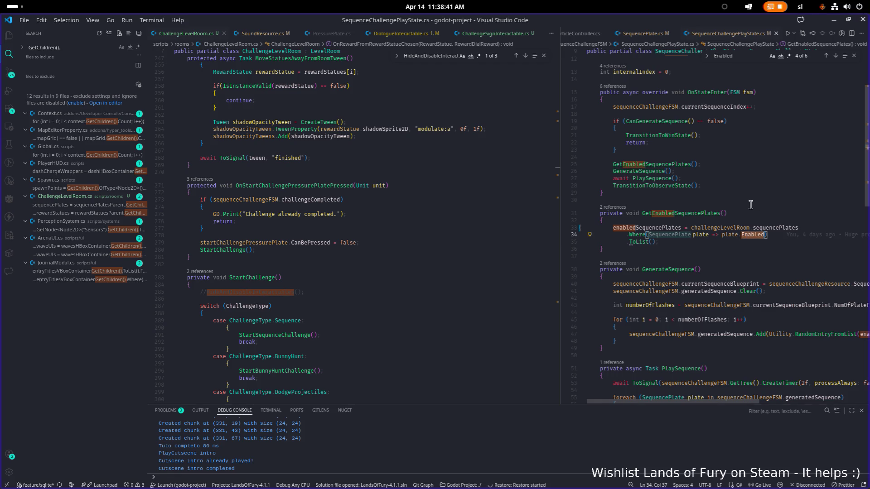
key(F12)
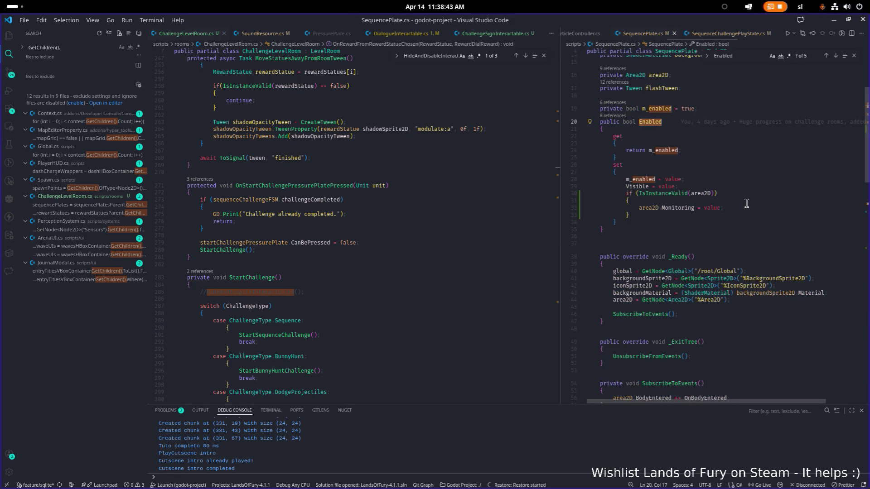
key(shift+F12)
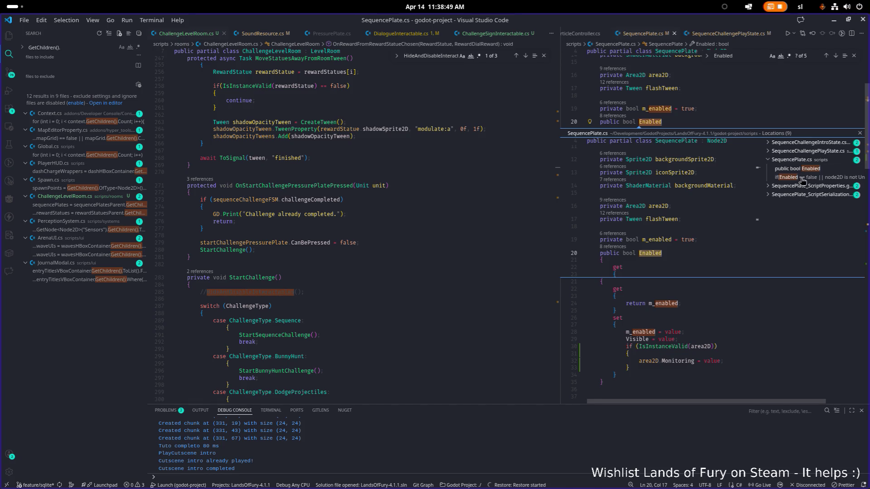
Expand the challenge state references and open SequenceChallengeIntroState.cs at its Enabled = true assignment
click(802, 177)
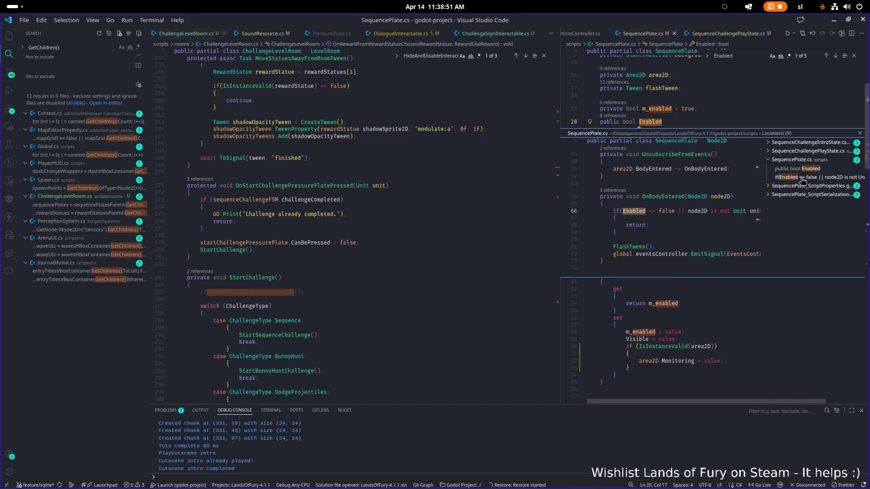
click(796, 149)
click(798, 143)
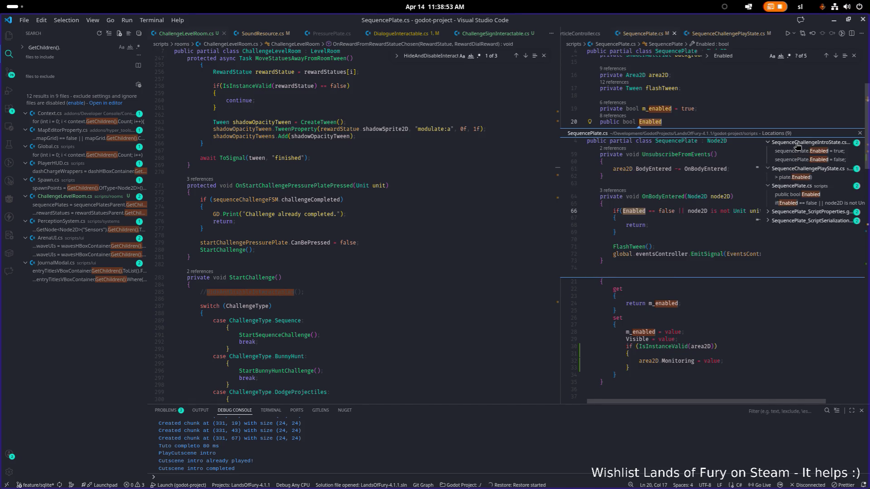
click(796, 154)
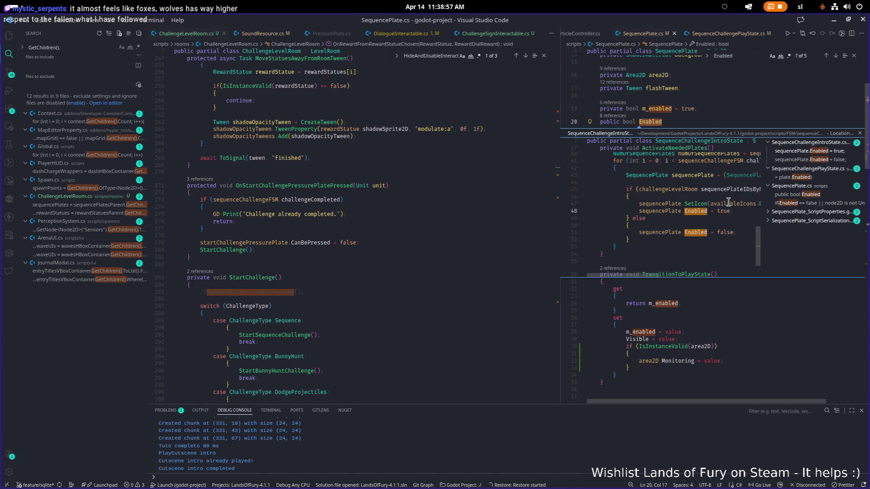
mouse_move(727, 204)
double_click(656, 196)
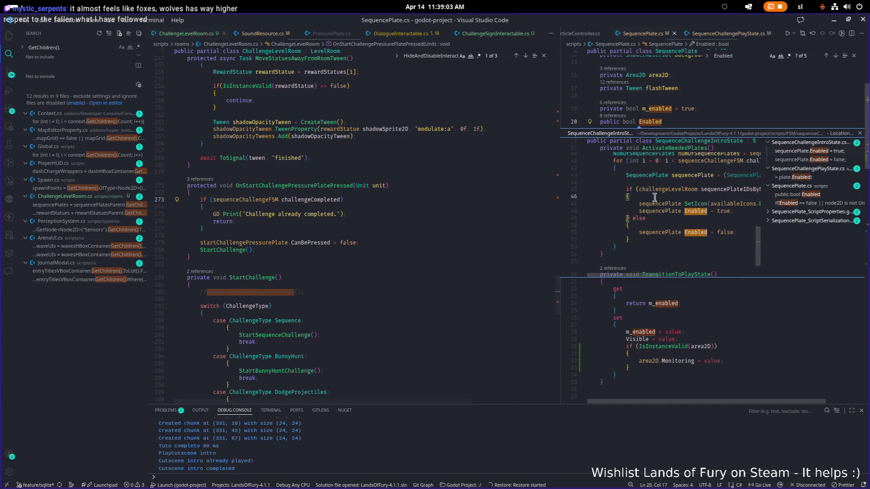
scroll(692, 157, up, 10)
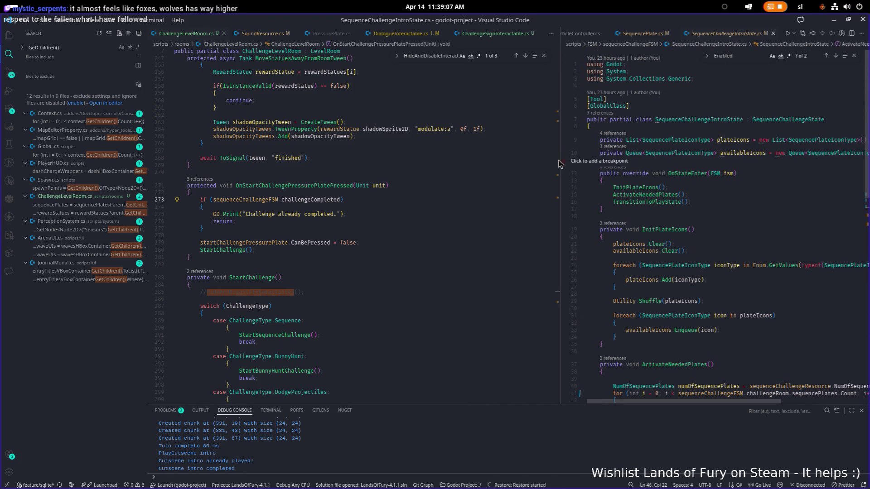
drag(559, 163, 478, 161)
Change m_enabled's default from true to false in SequencePlate.cs, then relaunch the game from Godot
click(634, 158)
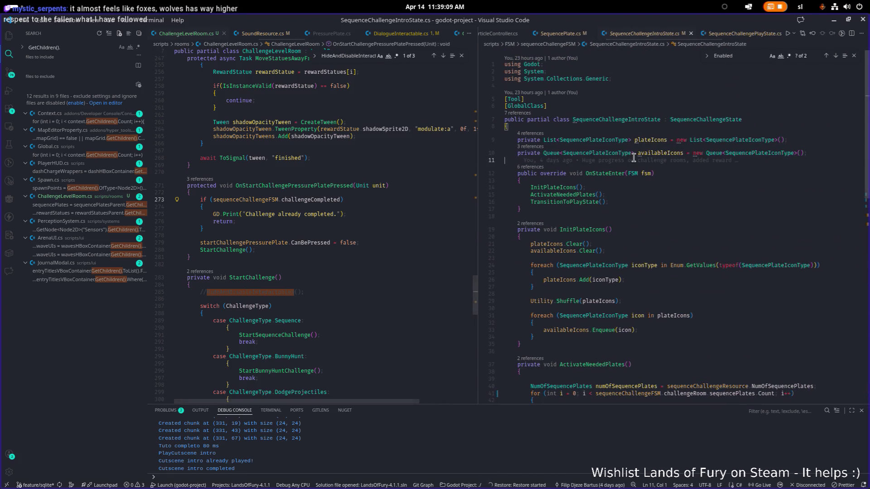
key(ctrl+p)
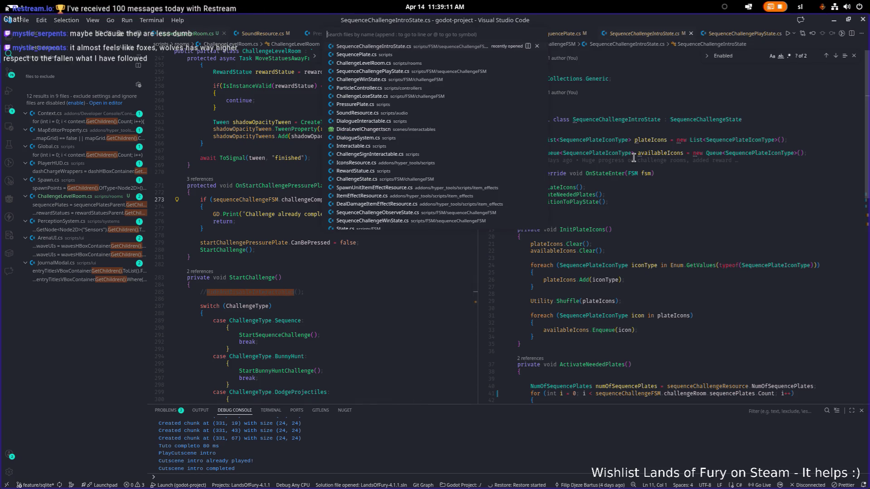
key(Down)
key(Return)
key(Up)
key(End)
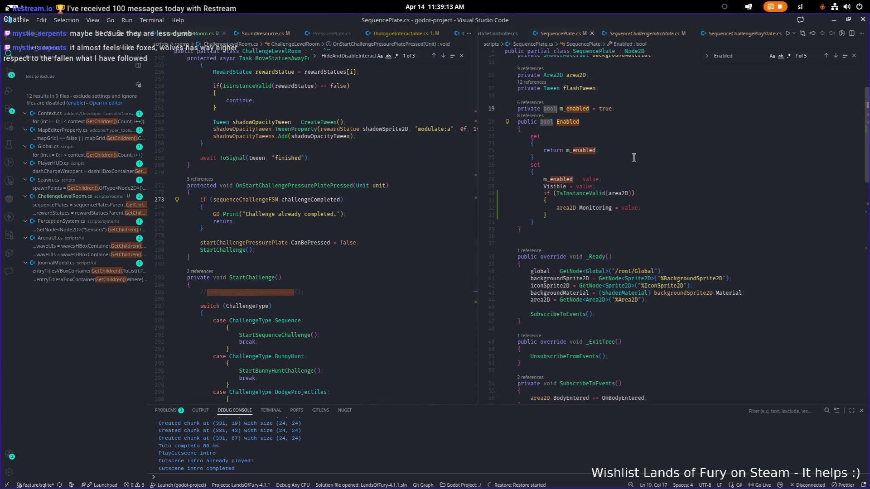
text(false)
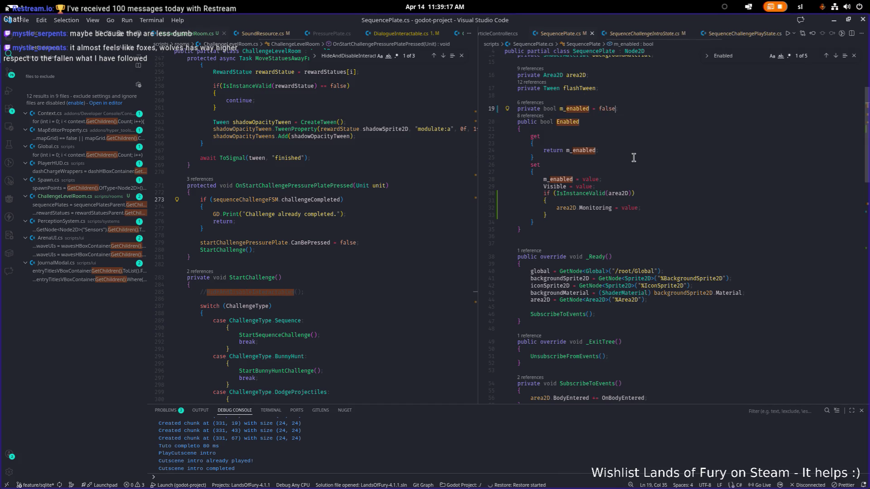
click(835, 21)
click(634, 40)
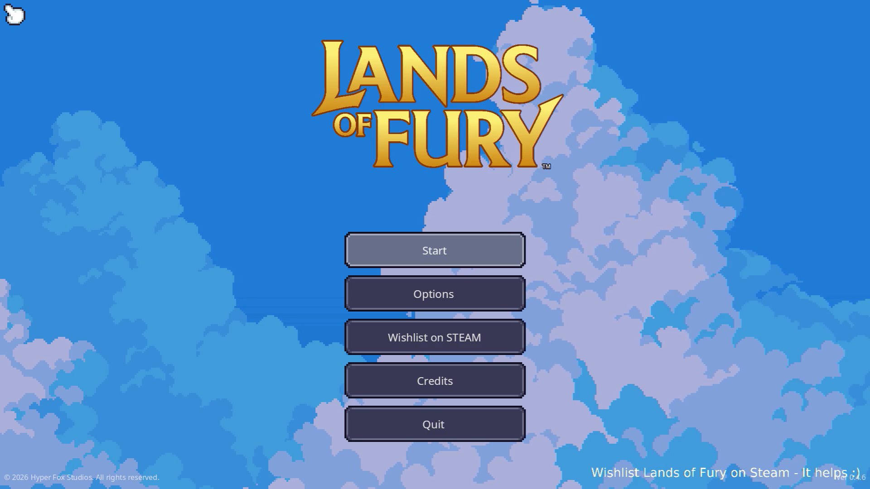
Start a game from the main menu and load the first save profile
key(Return)
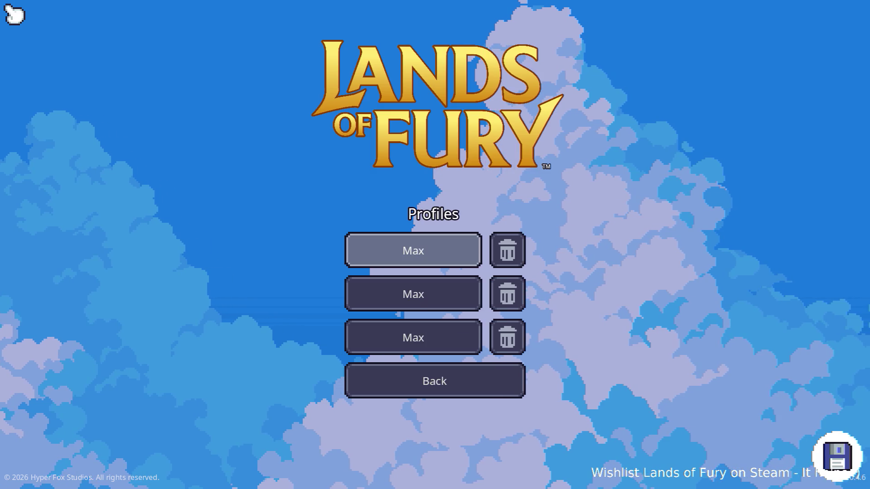
key(Return)
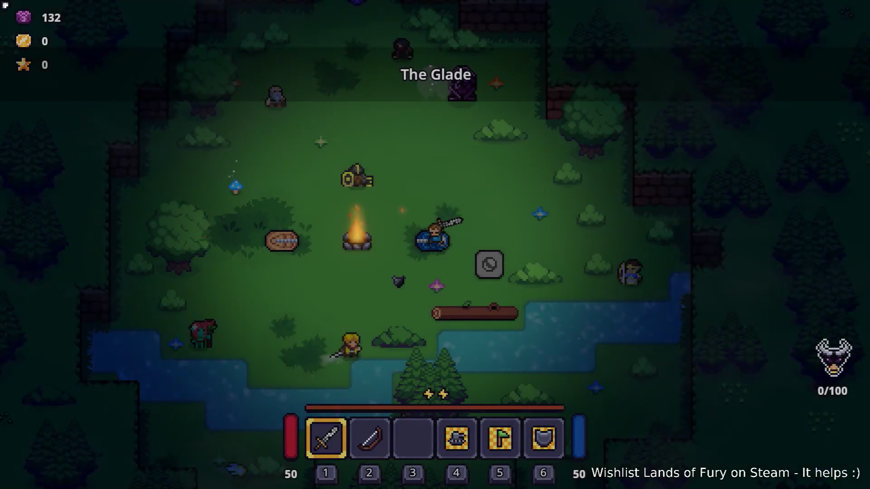
Walk onto the stone pad and teleport into the challenge arena
key(d)
key(s)
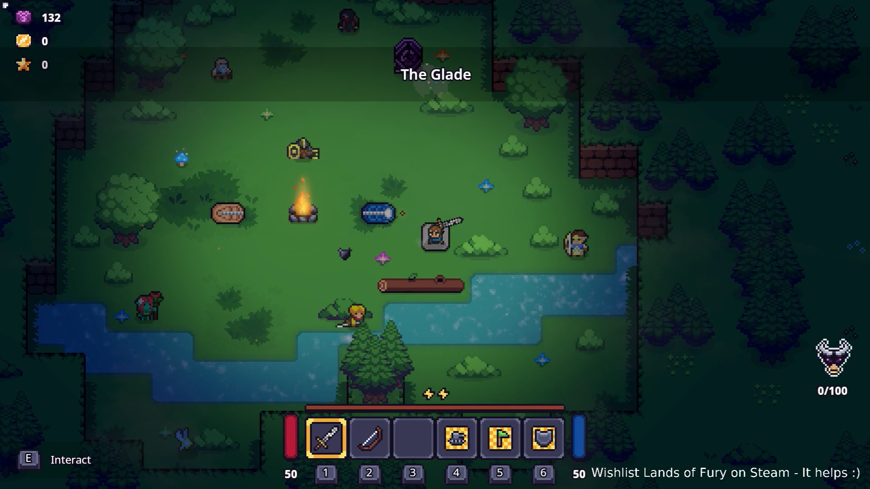
key(e)
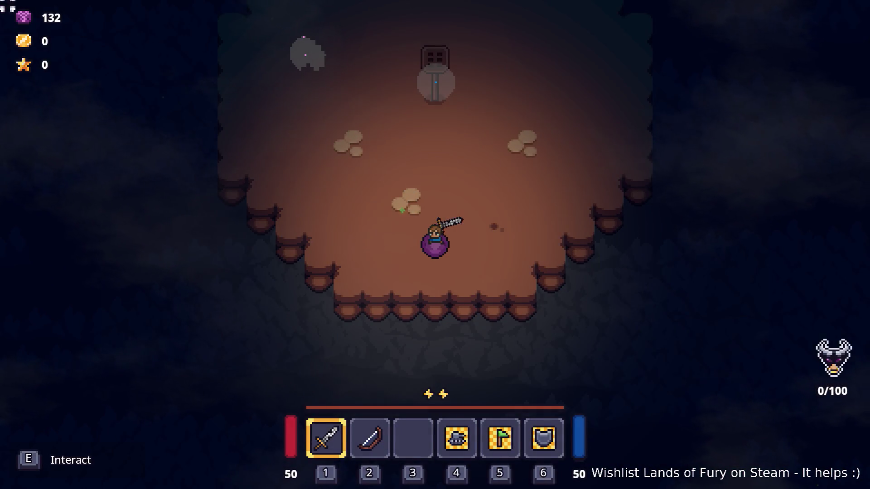
Walk north through the arena to the statues and east past the rabbit statue
key(w)
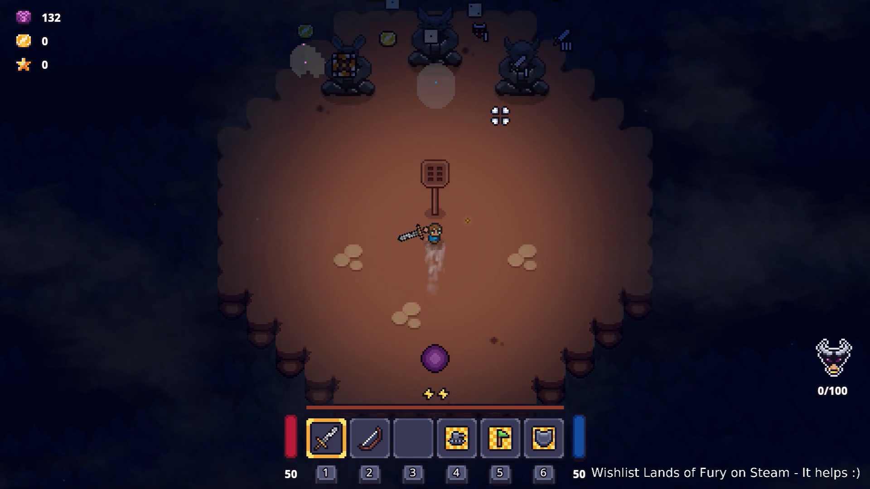
key(w)
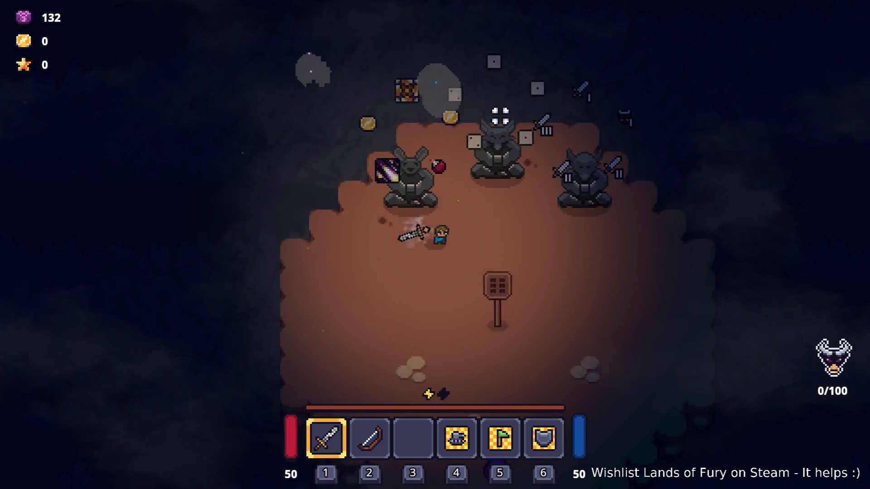
key(s)
key(w)
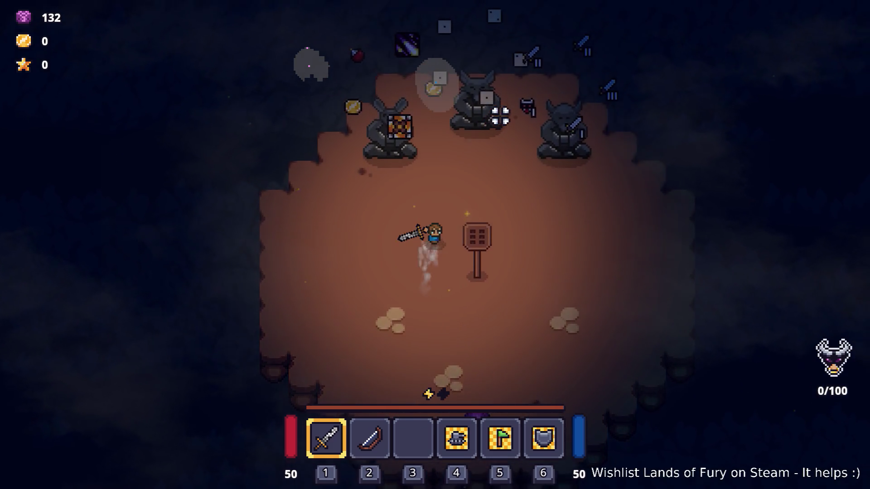
key(w)
key(a)
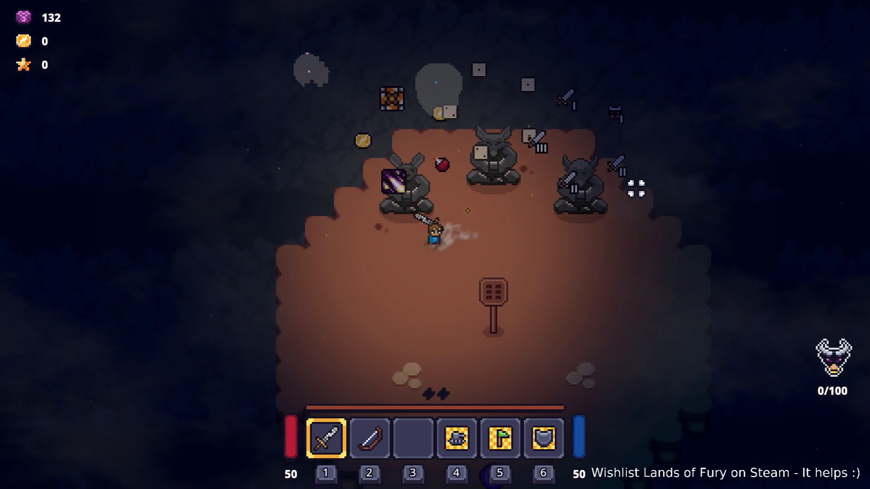
key(w)
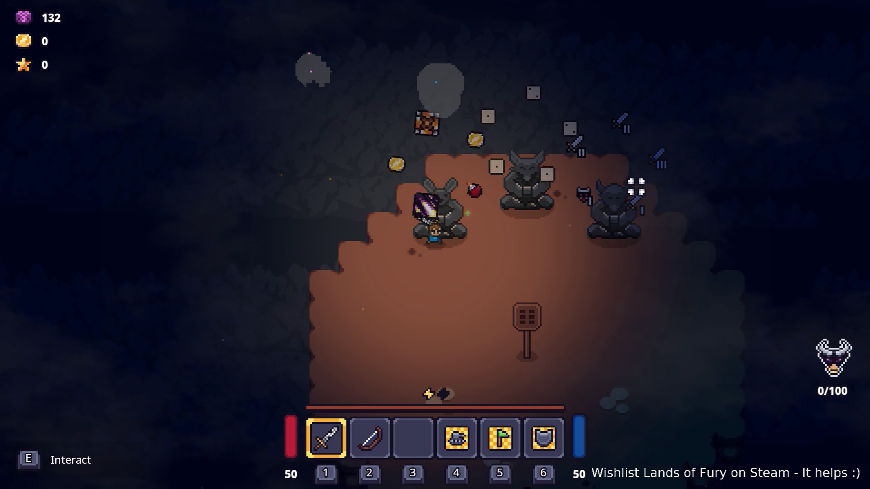
key(d)
key(d)
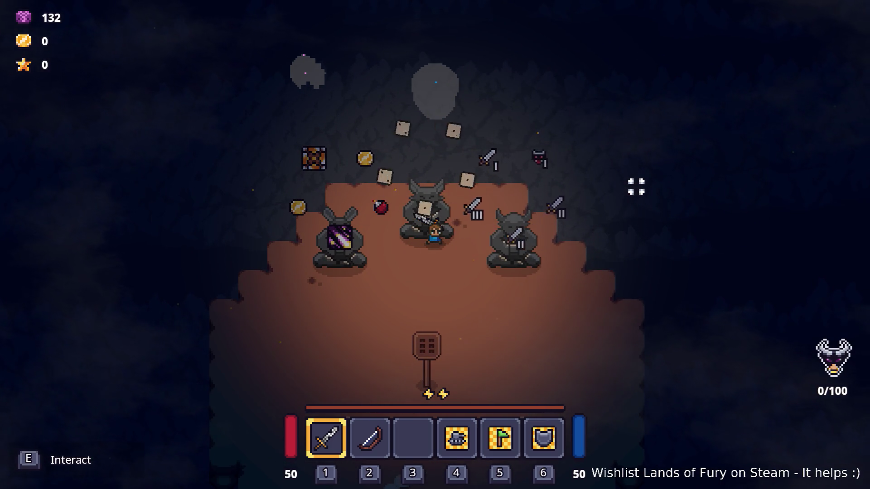
Walk around the horned statues and head south toward the stone block
key(d)
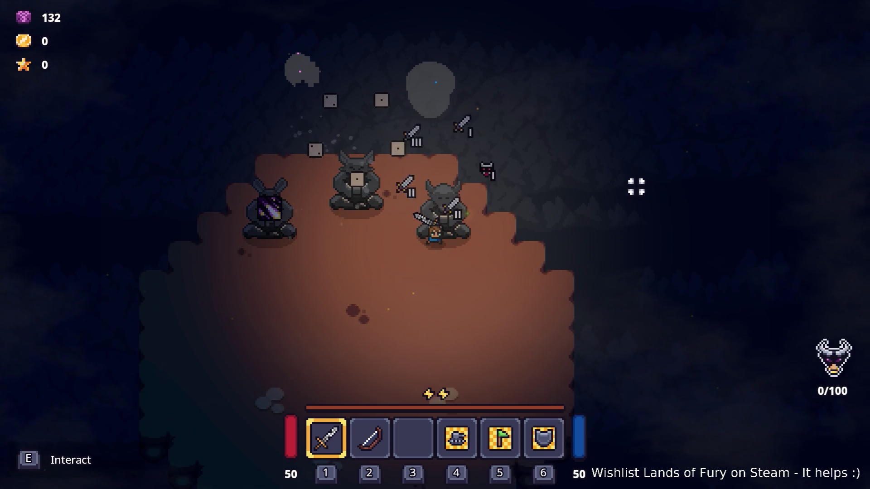
key(s)
key(a)
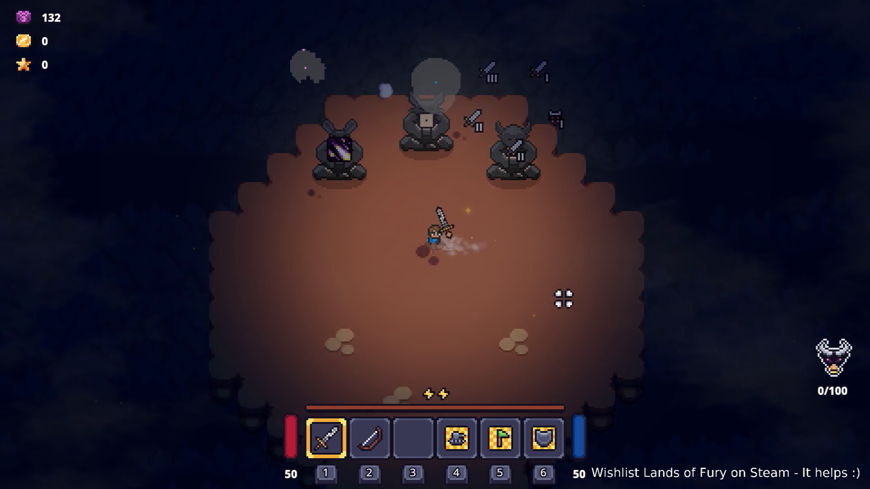
key(w)
key(d)
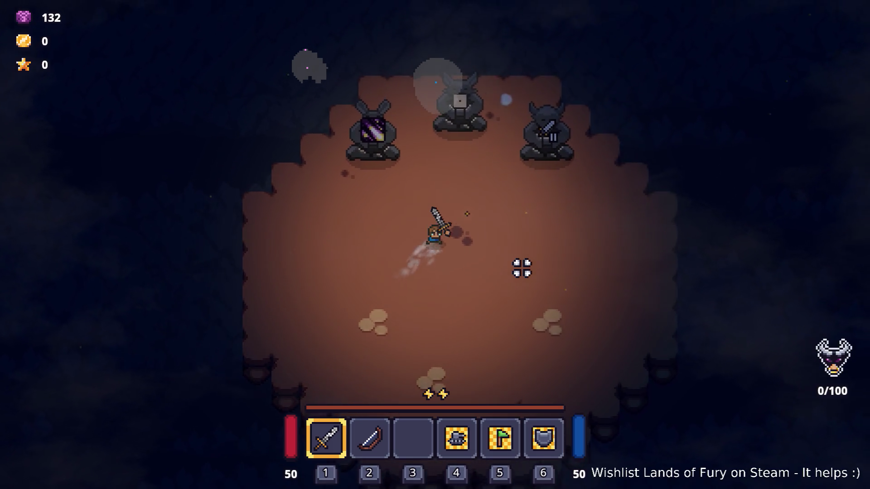
key(s)
key(d)
key(a)
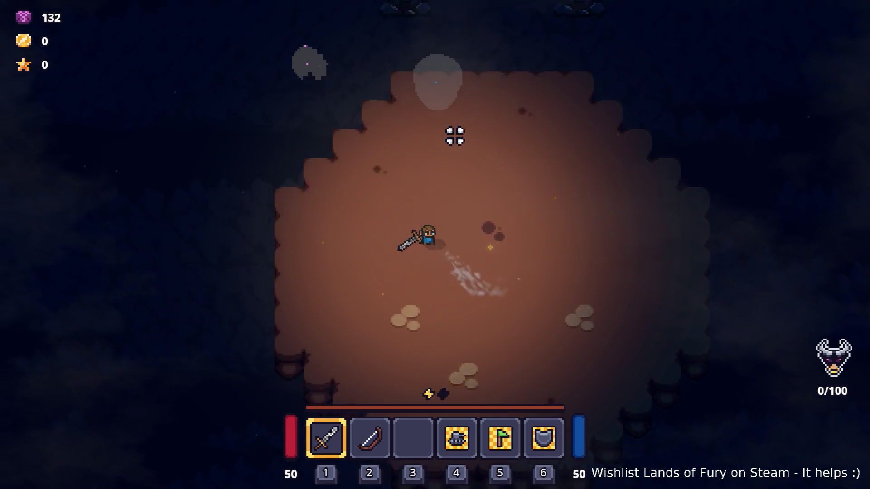
key(w)
key(s)
key(a)
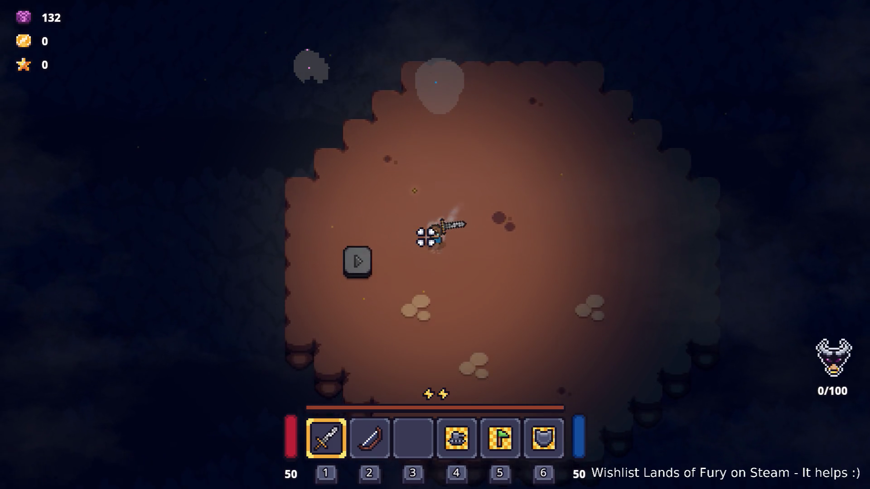
key(a)
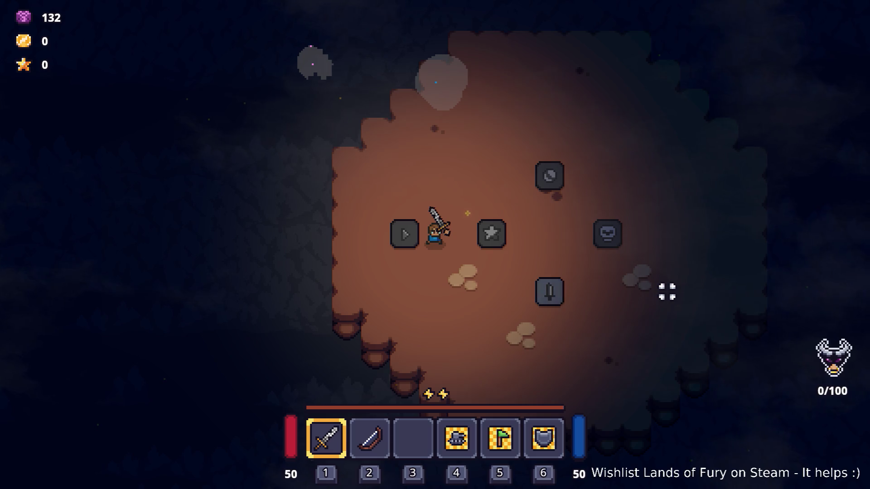
Walk and dash across the stone tiles to complete the tile sequence and spawn the reward
key(d)
key(w)
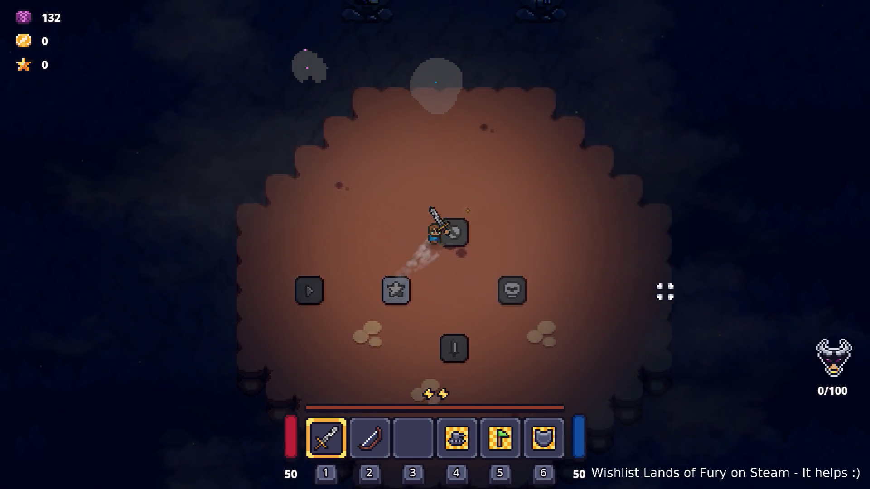
key(d)
key(s)
key(w)
key(space)
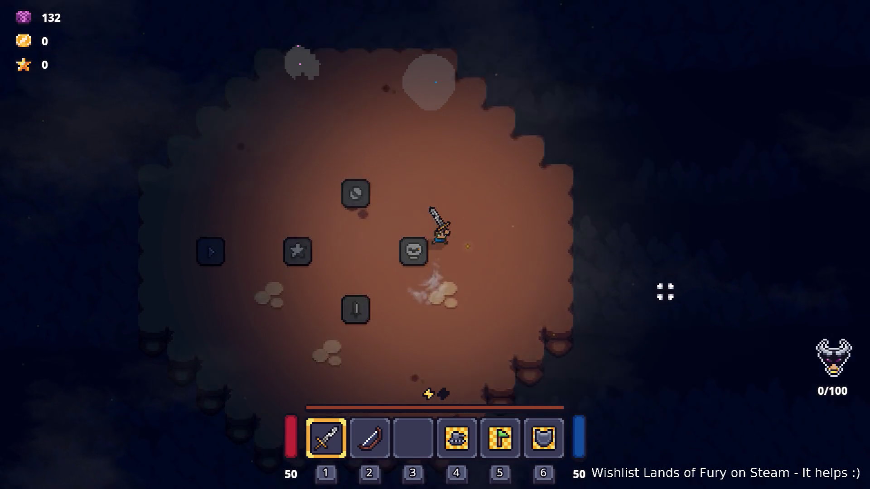
key(space)
key(s)
key(a)
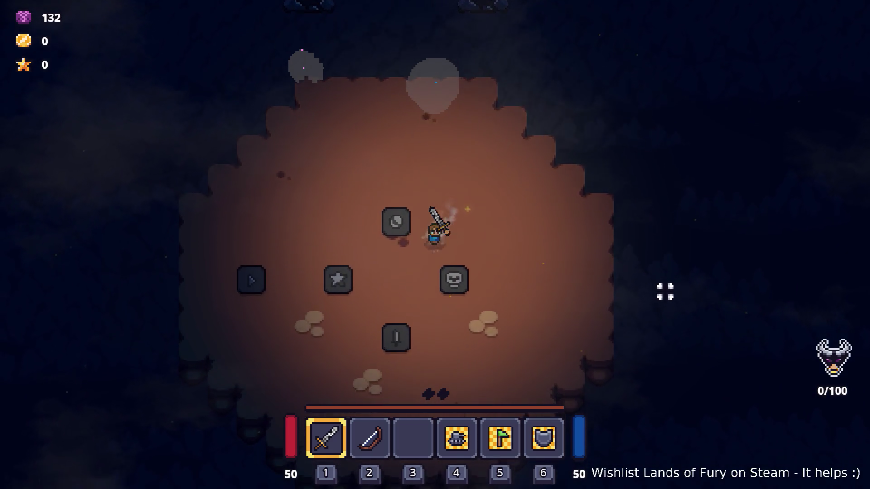
key(s)
key(w)
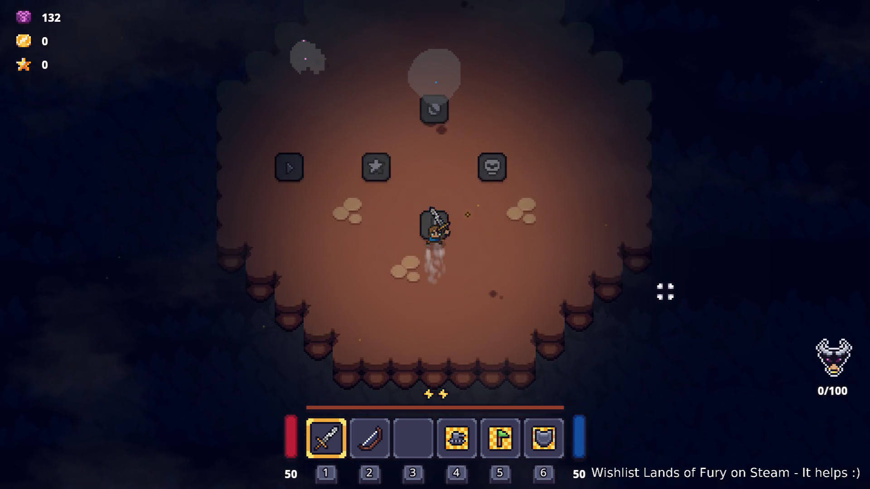
key(w)
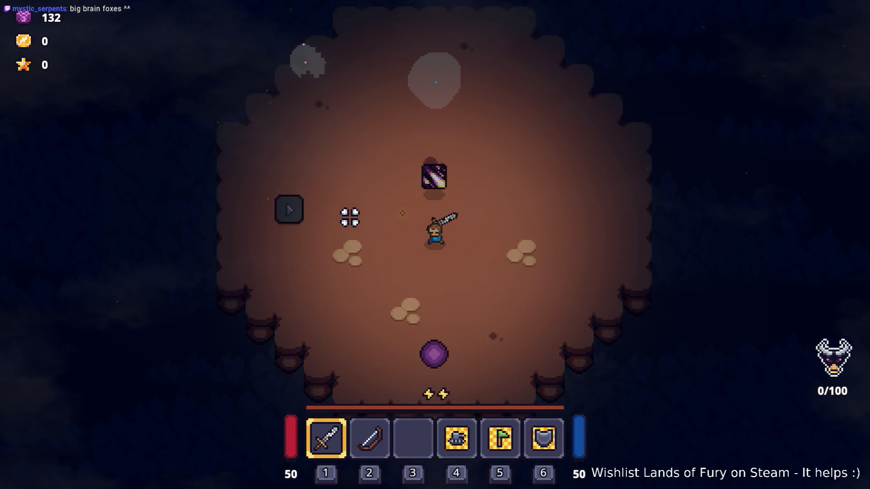
Attack the fallen meteor block and pick up the Starfall Rune
click(442, 188)
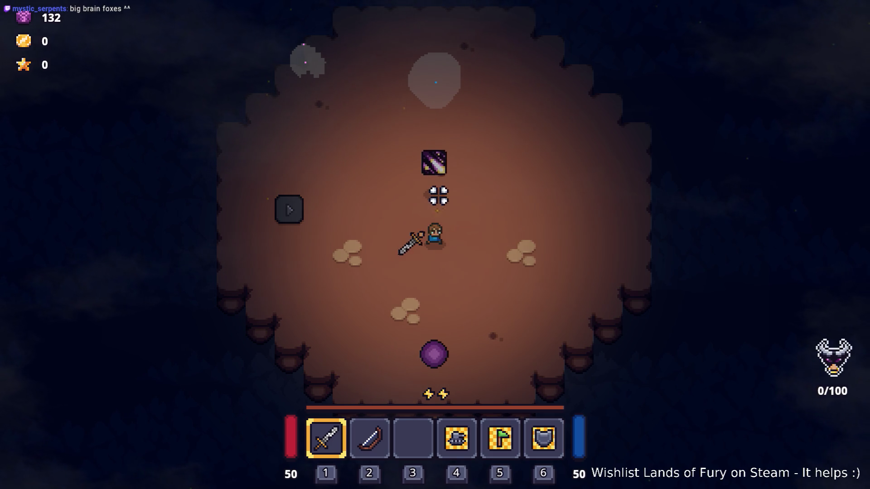
key(w)
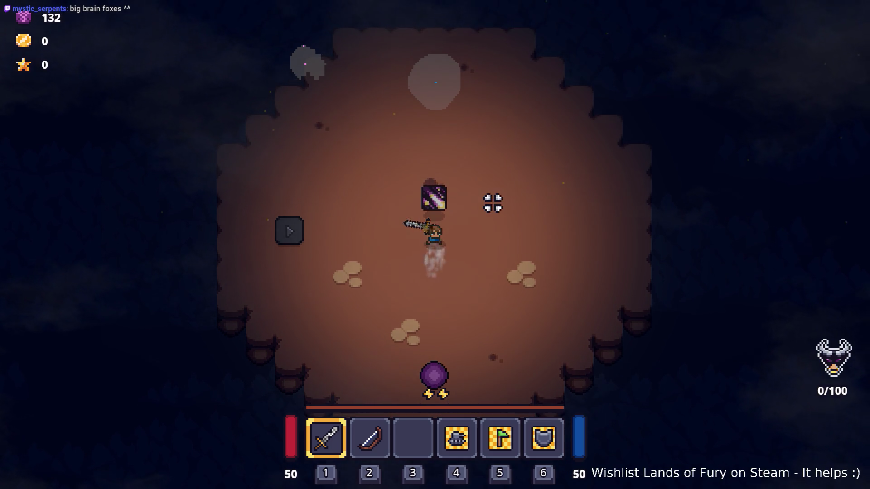
key(e)
Walk around the arena, swing the sword, then quit the game to desktop
key(a)
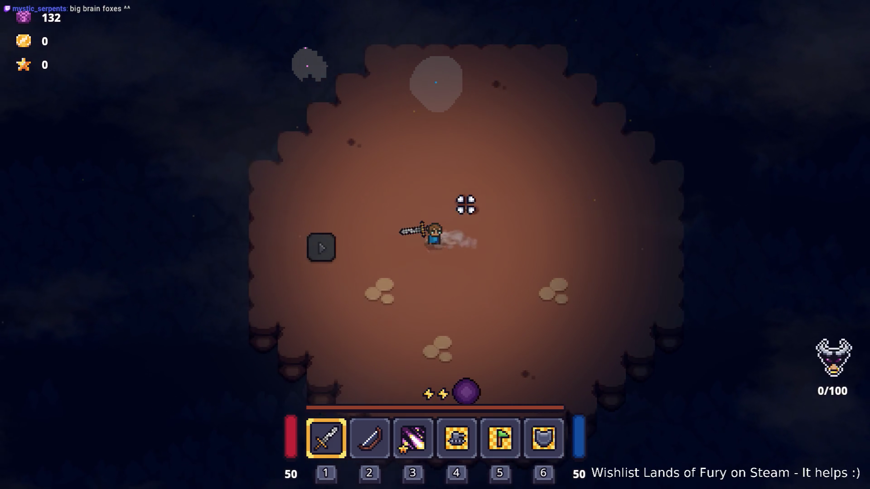
key(d)
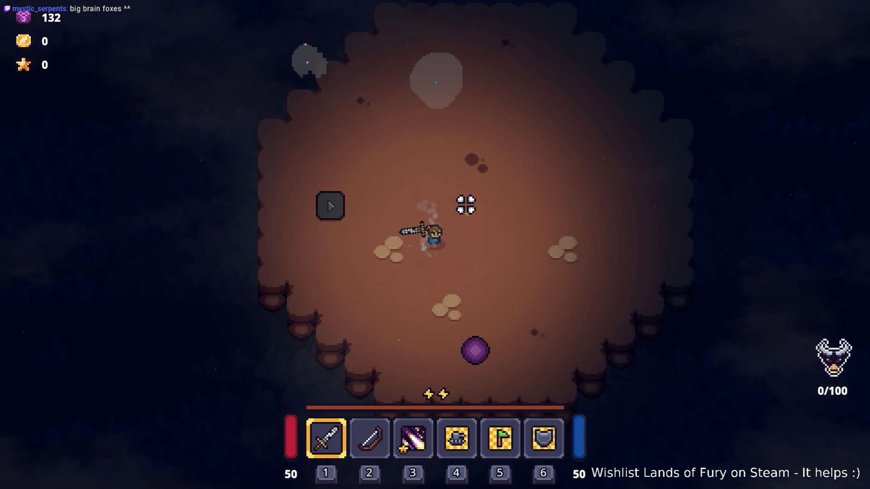
key(w)
key(a)
key(w)
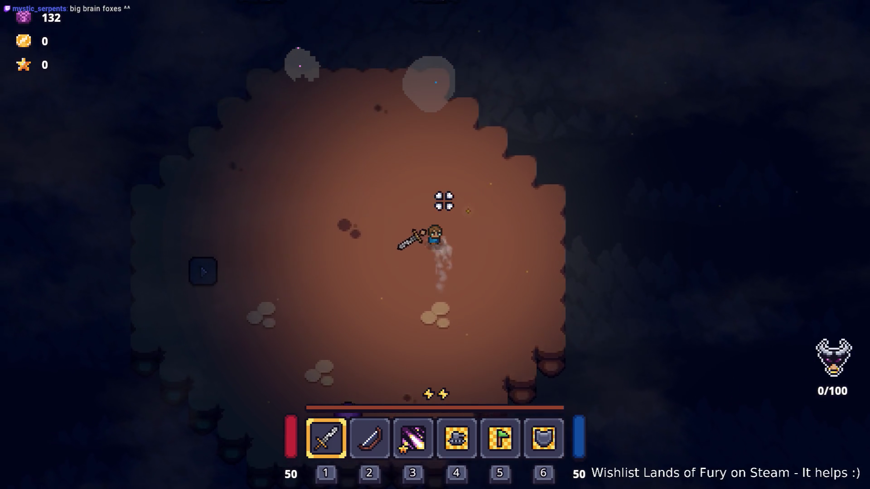
key(s)
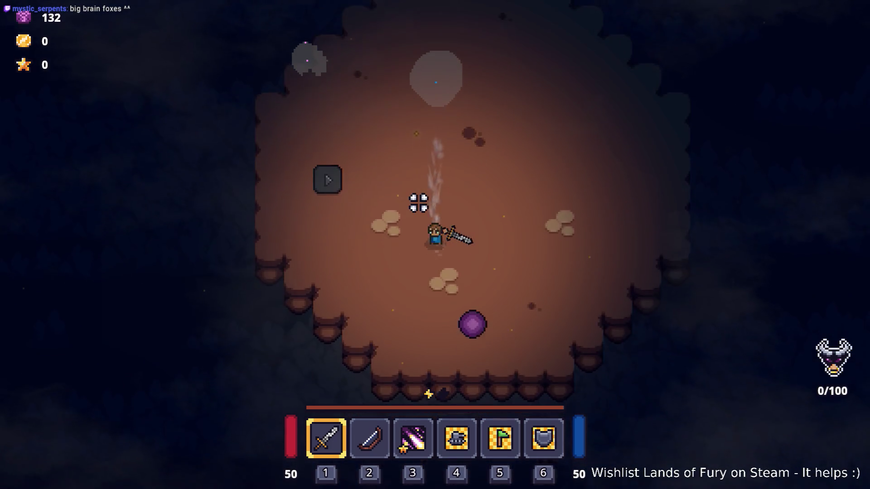
click(540, 202)
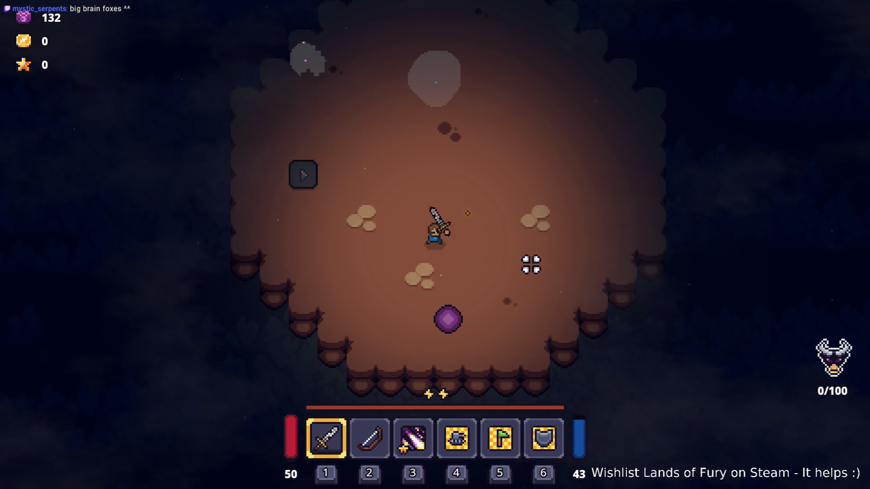
key(Escape)
click(468, 421)
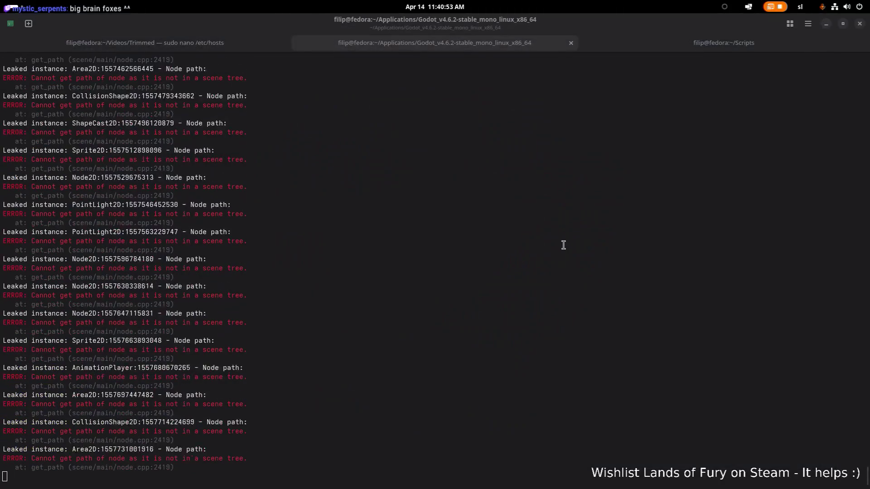
Rerun the Godot launch command from the terminal and open the LandsOfFury-4.1.1 project
key(ctrl+c)
key(Up)
key(Return)
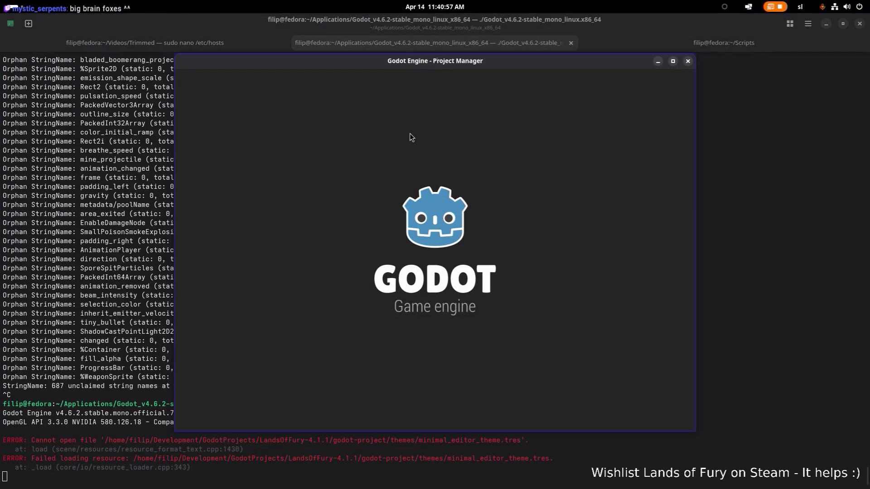
double_click(312, 118)
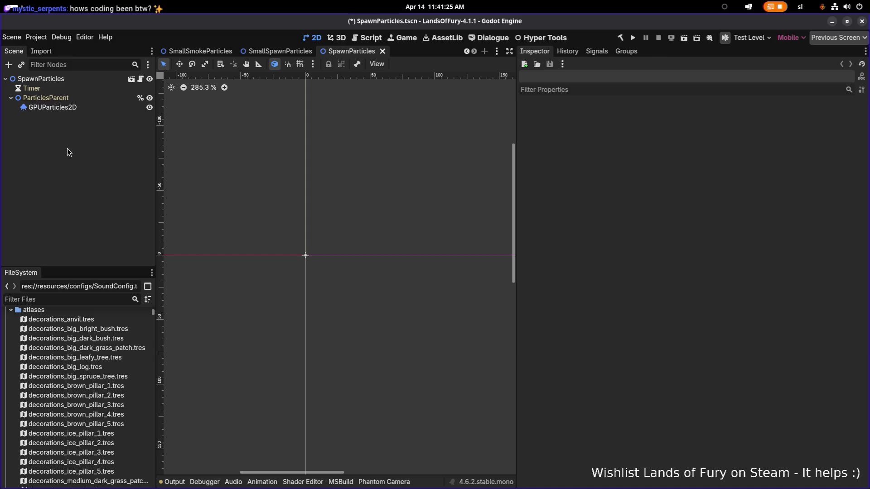
key(alt+Tab)
Open ChallengeWinState.cs and jump to the ModifyRoomForEndedChallenge definition
key(Tab)
key(Tab)
key(Tab)
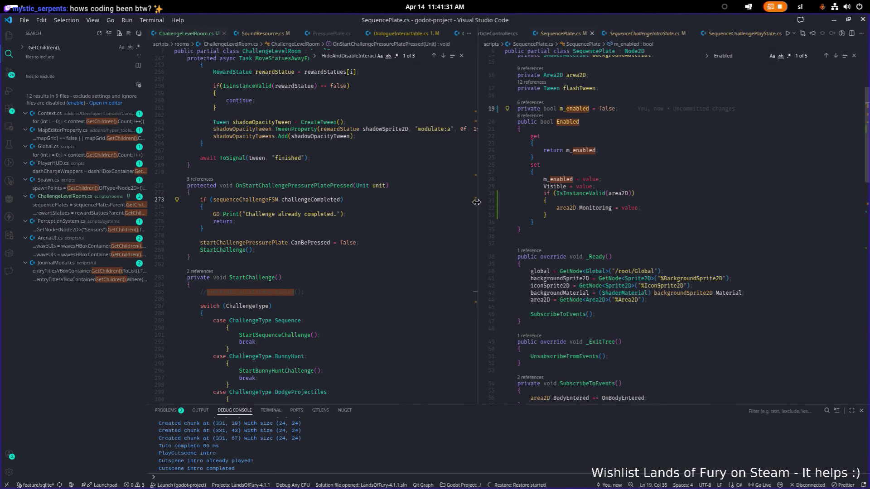
drag(480, 206, 420, 205)
click(567, 201)
key(ctrl+p)
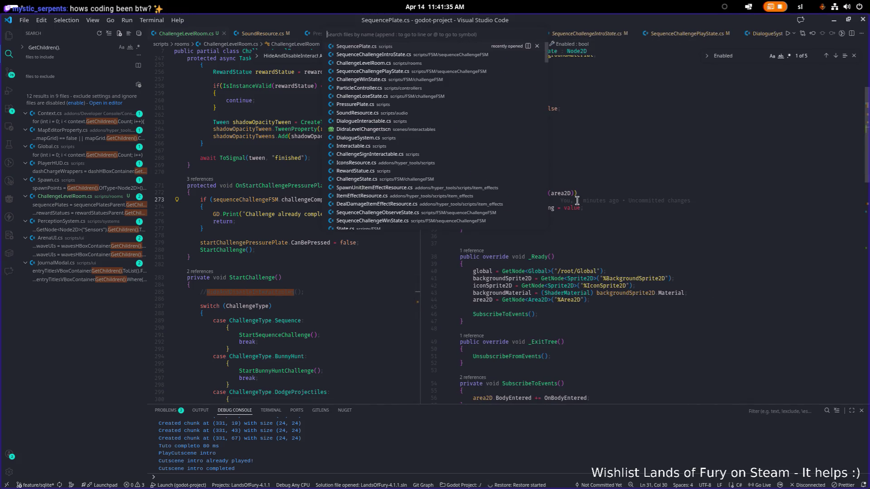
key(Down)
key(Down)
key(Down)
key(Down)
key(Return)
click(603, 204)
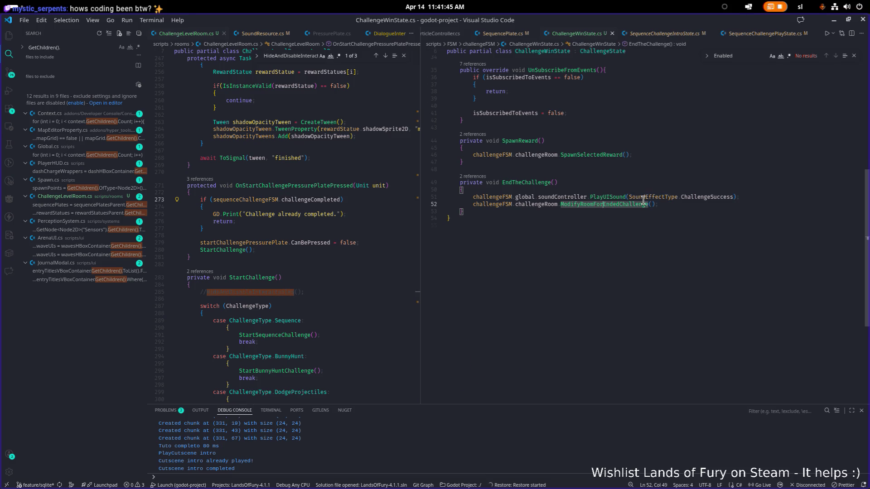
key(F12)
Insert a new line in the foreach loop starting with 'sequencePlate.'
click(539, 287)
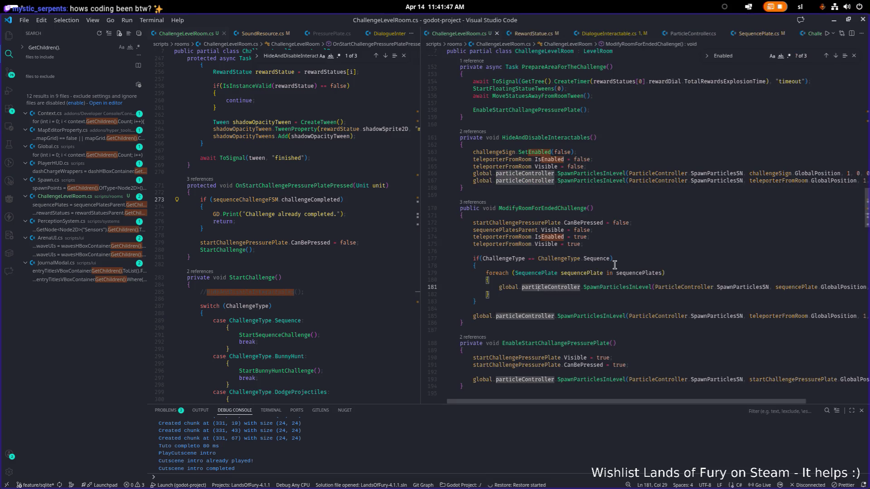
key(Home)
scroll(615, 265, right, 2)
key(ctrl+shift+Return)
text(seq)
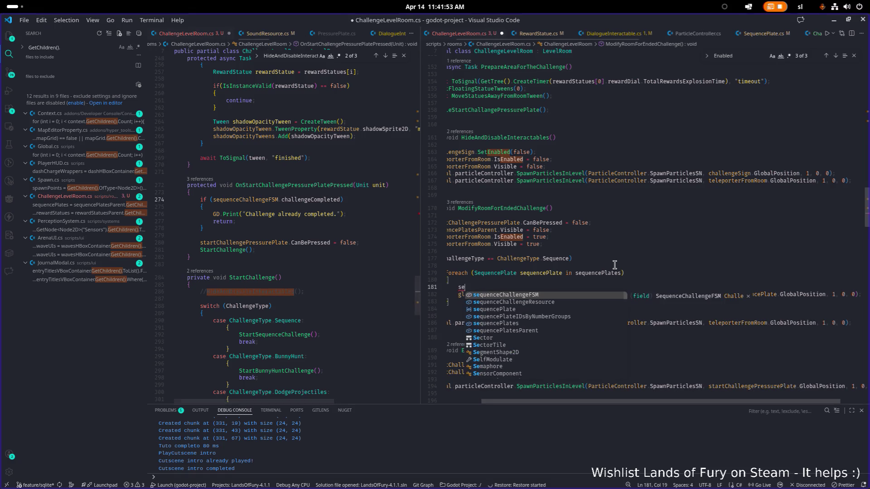
key(Down)
key(Down)
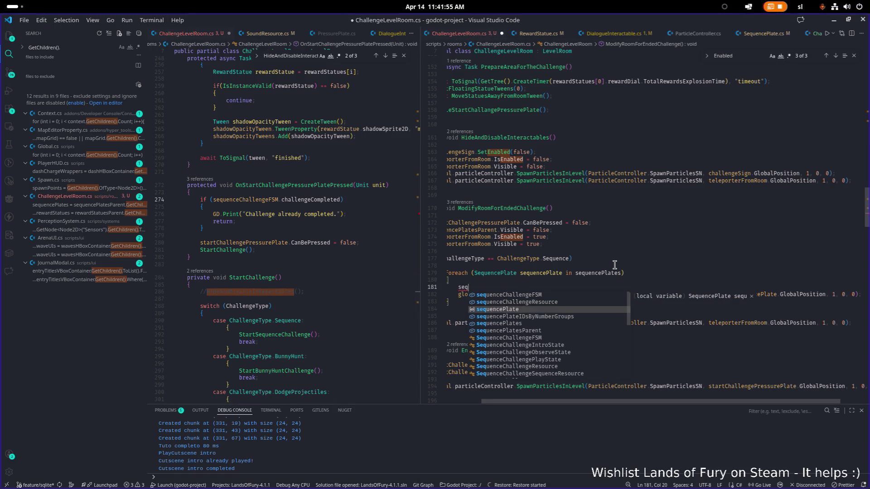
key(Tab)
text(.)
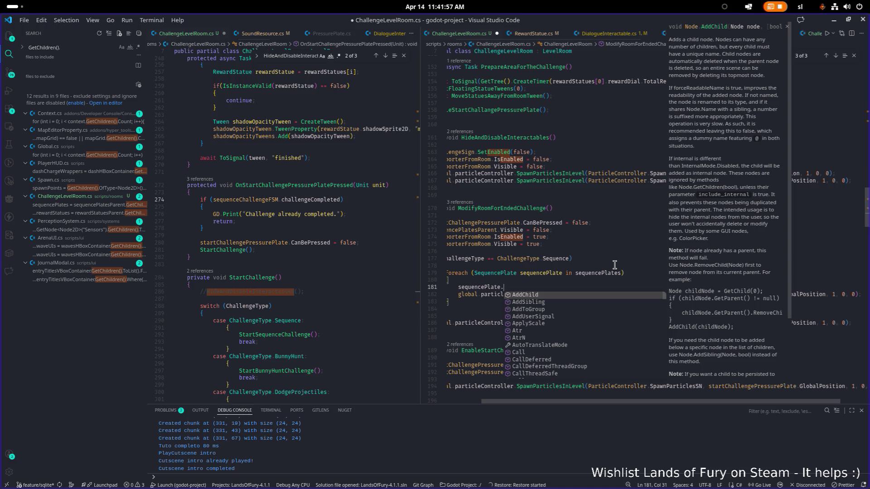
Complete the line as 'sequencePlate.Enabled = false' and save ChallengeLevelRoom.cs
scroll(589, 254, left, 2)
click(582, 285)
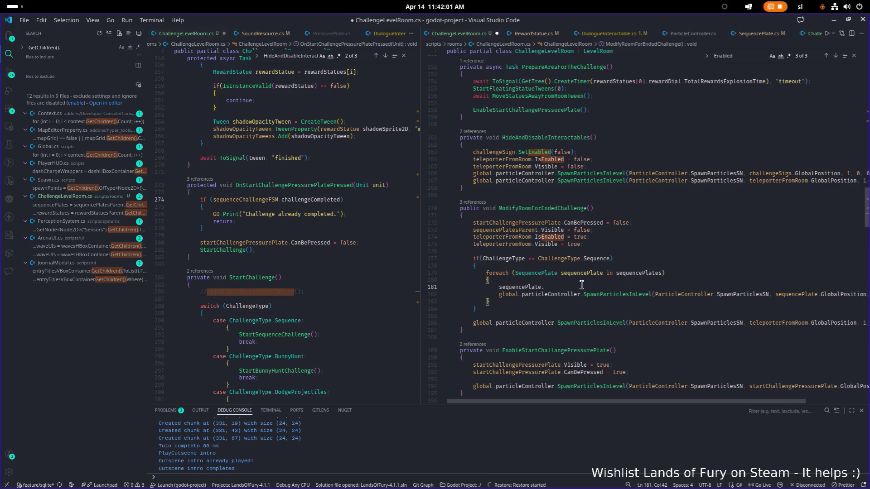
double_click(581, 285)
text(en)
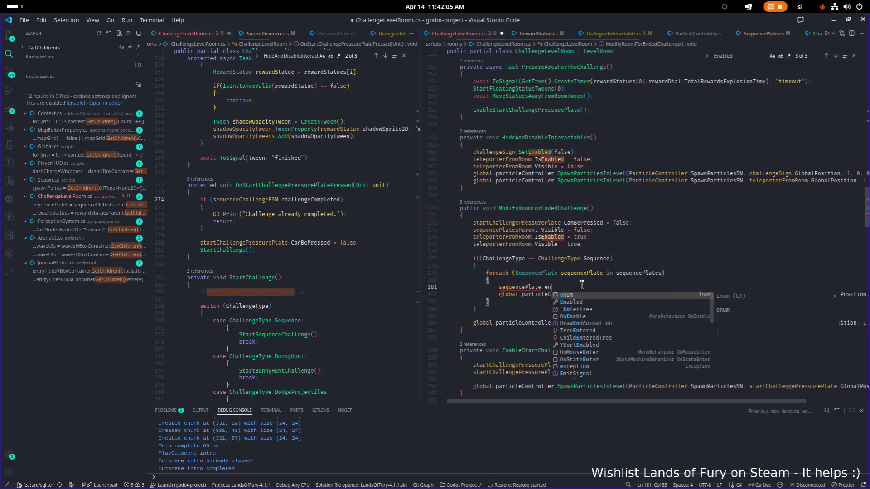
key(Tab)
text(= false)
key(ctrl+s)
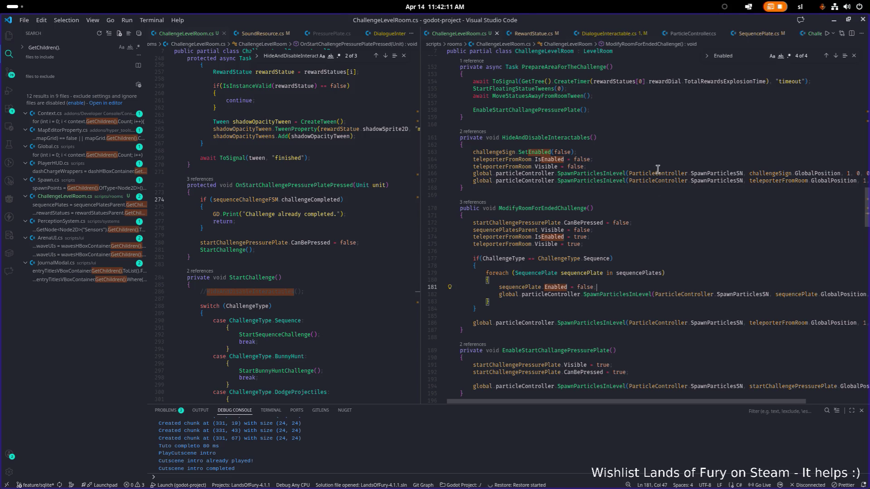
Restore the left code pane width and minimize Visual Studio Code to reveal Godot
drag(420, 190, 507, 190)
click(674, 209)
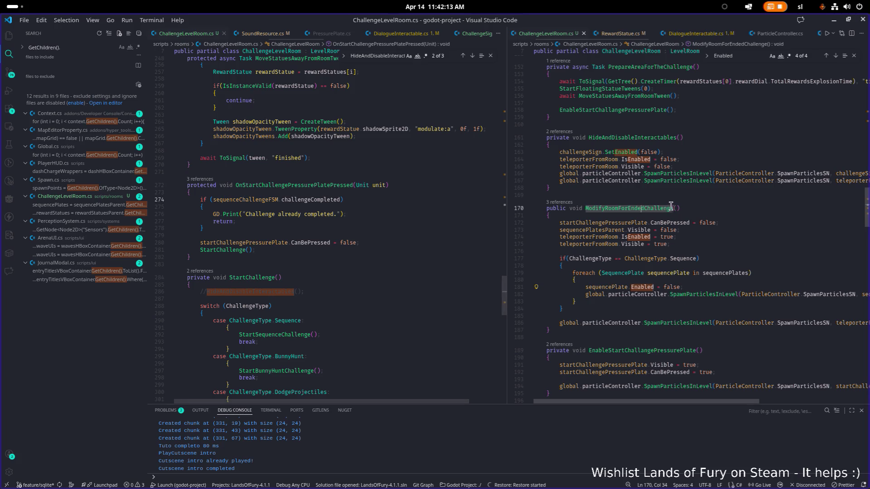
click(834, 22)
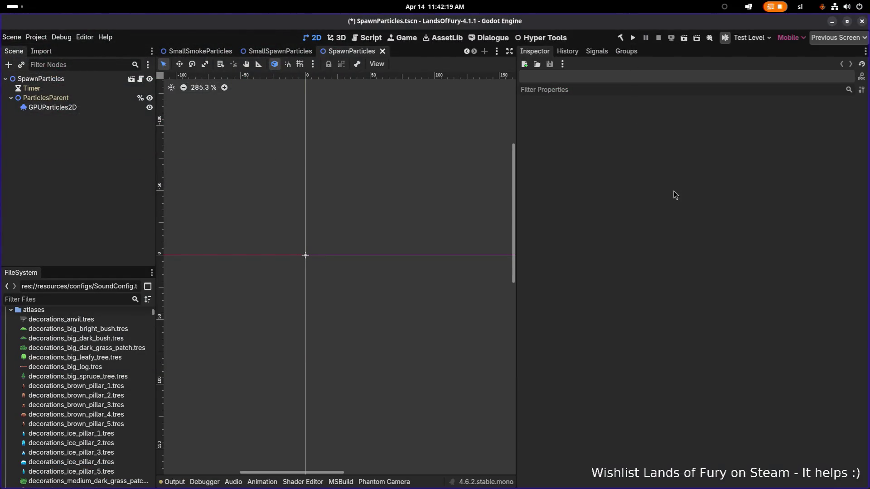
Bring up the Files window, then switch back to the Godot editor
key(alt+Tab)
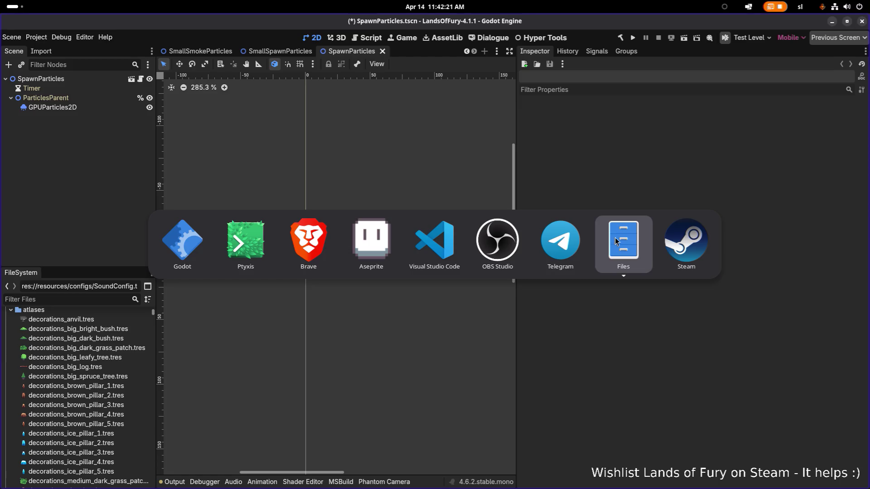
click(616, 241)
key(alt+Tab)
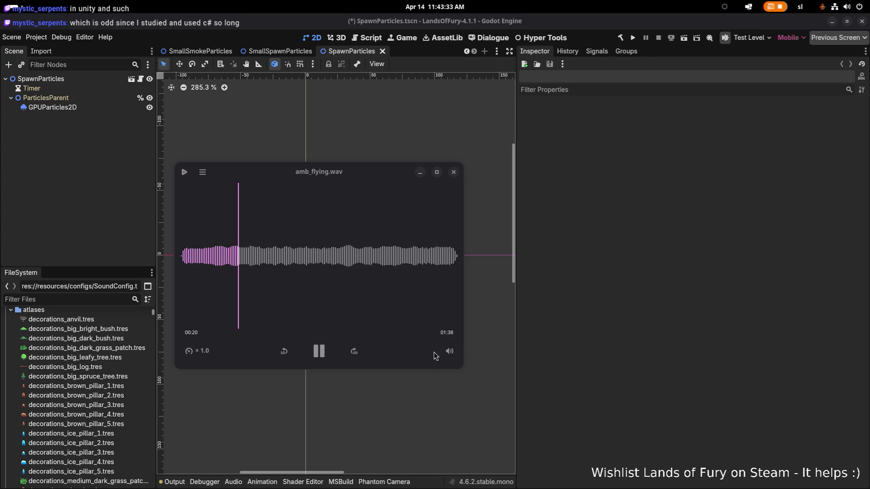
Adjust the Audio Player volume slider, listen to amb_flying.wav, then close the player
click(452, 353)
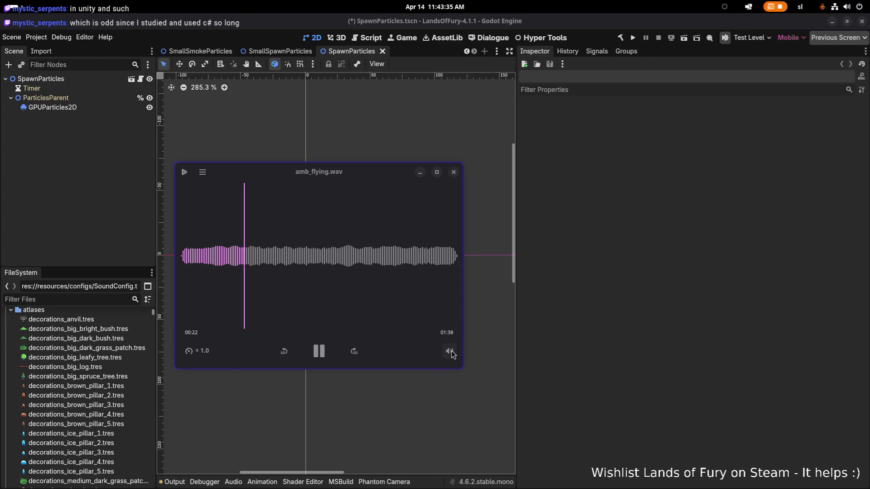
click(452, 353)
drag(448, 326, 467, 327)
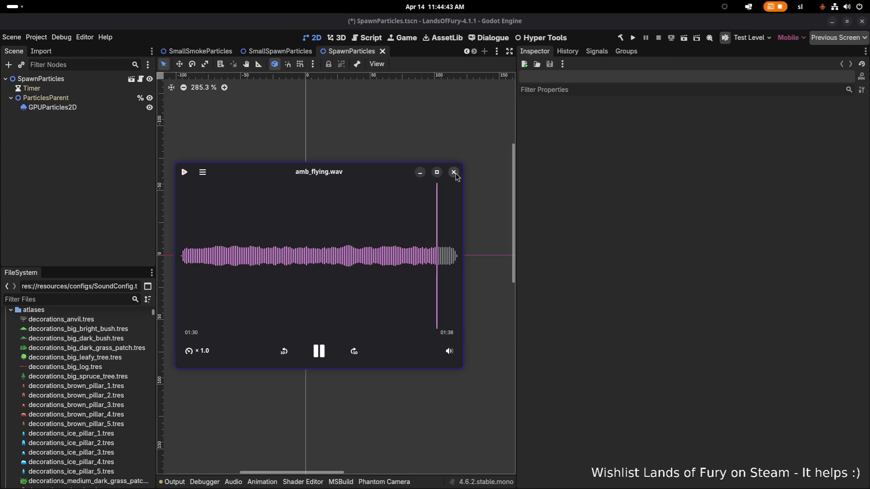
click(455, 173)
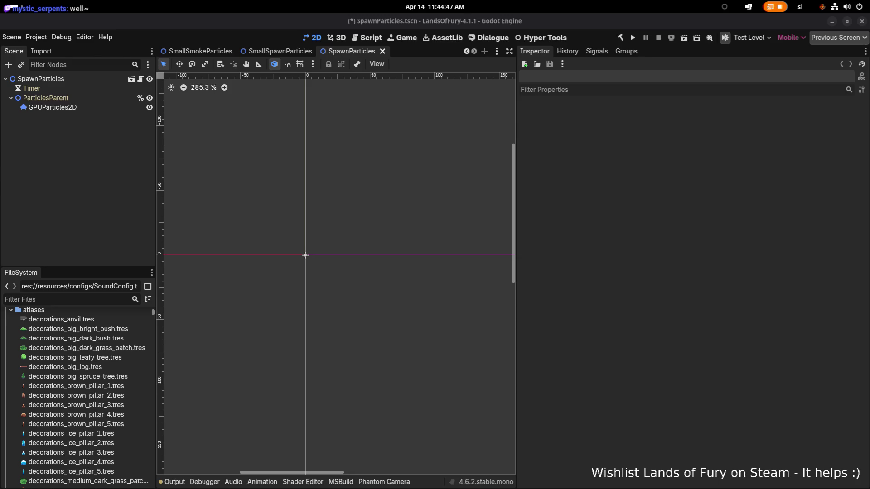
Expand the ambient audio folder in the FileSystem dock and add amb_flying.wav to it
key(alt+Tab)
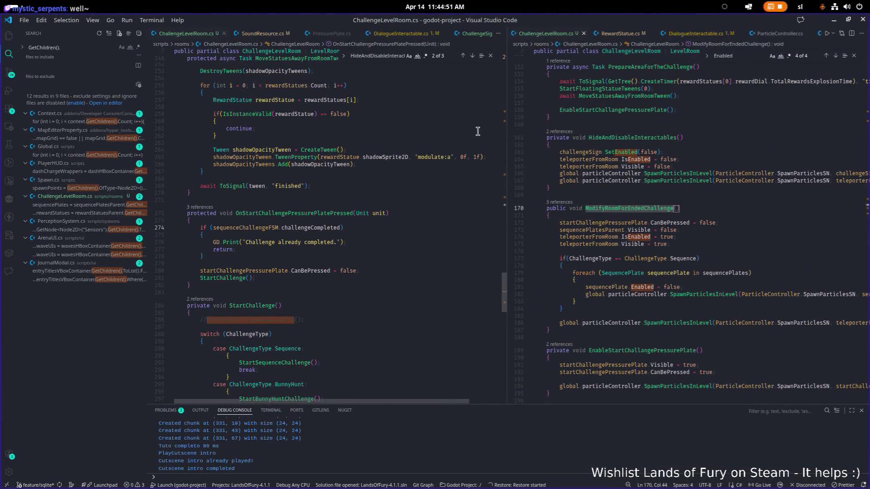
click(835, 21)
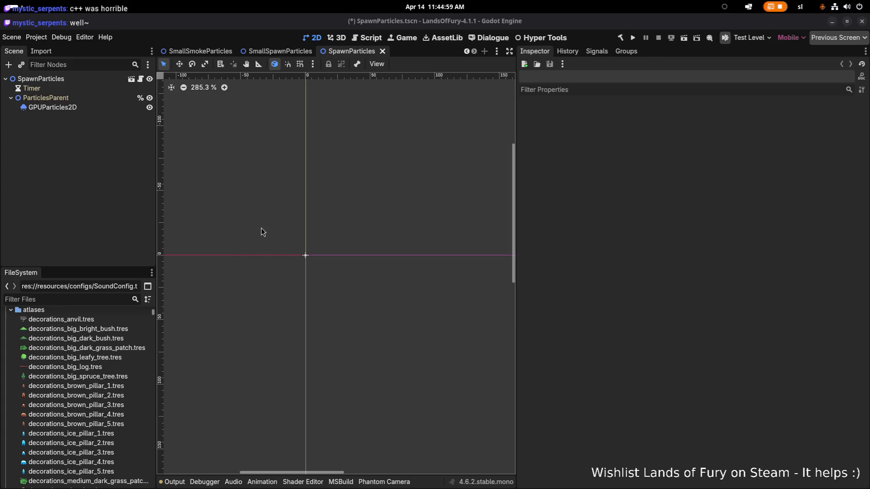
click(11, 312)
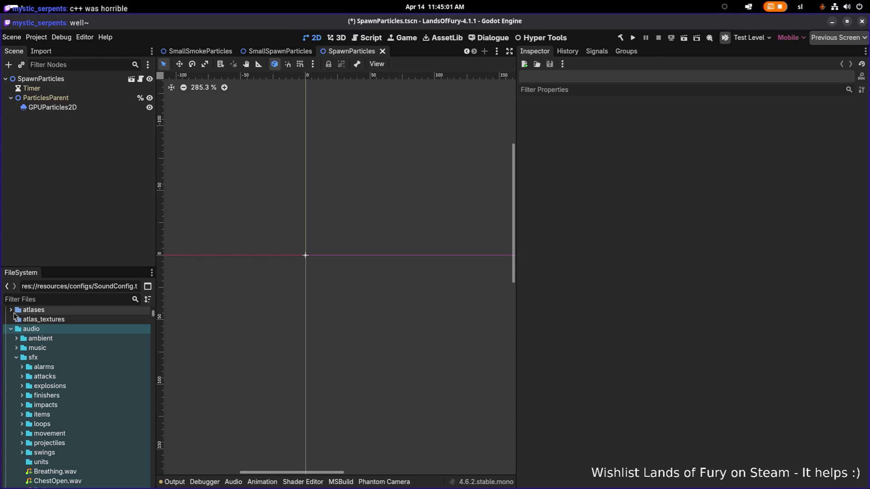
click(16, 339)
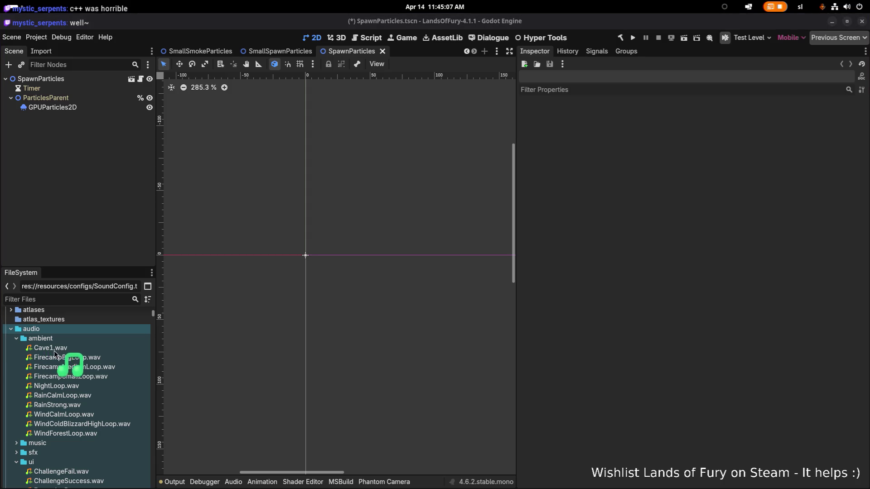
click(75, 367)
mouse_move(74, 366)
mouse_down()
mouse_move(111, 379)
mouse_move(93, 368)
mouse_up()
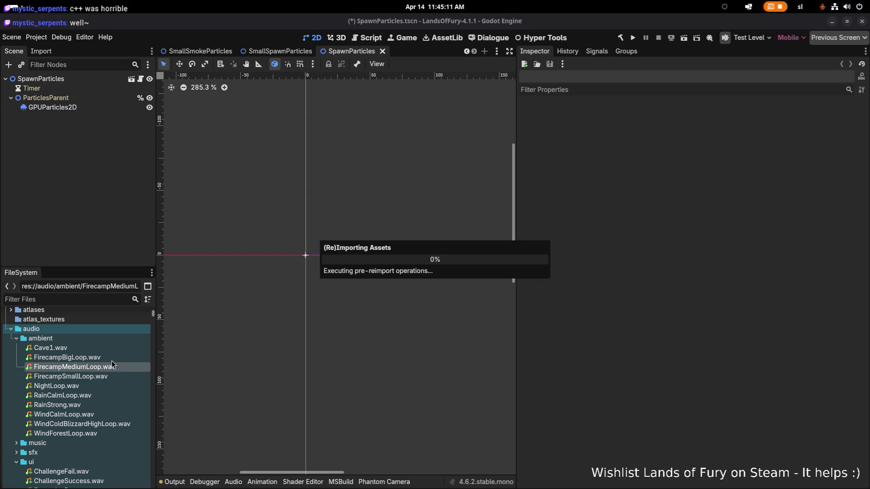
click(104, 349)
Rename amb_flying.wav to AmbientMystery.wav
key(F2)
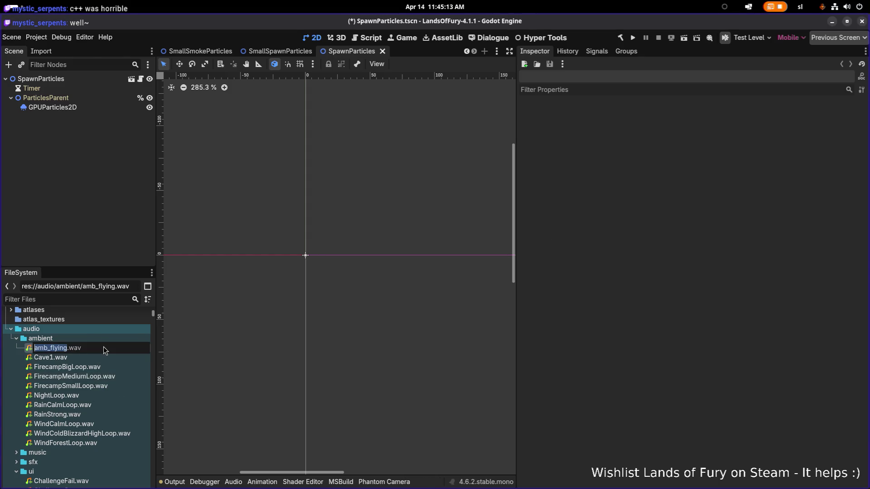
text(Flyi)
text(ng)
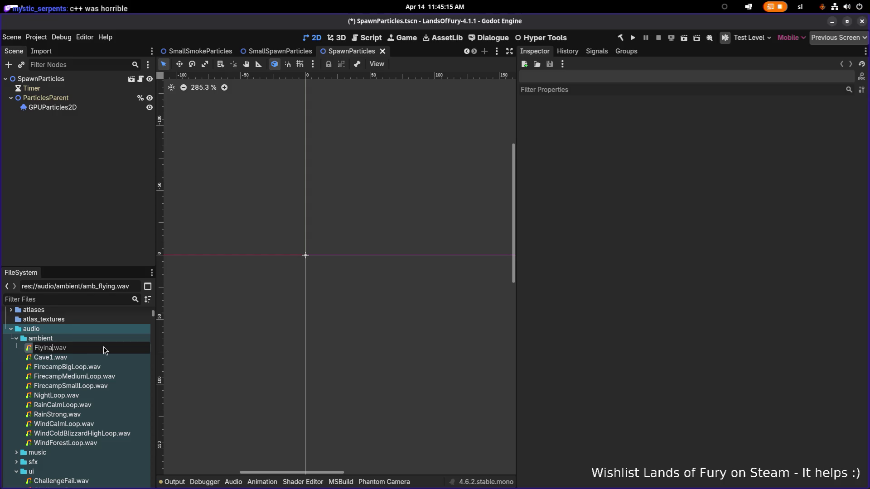
key(Home)
text(Ambient)
key(ctrl+shift+Right)
text(Myster)
key(Return)
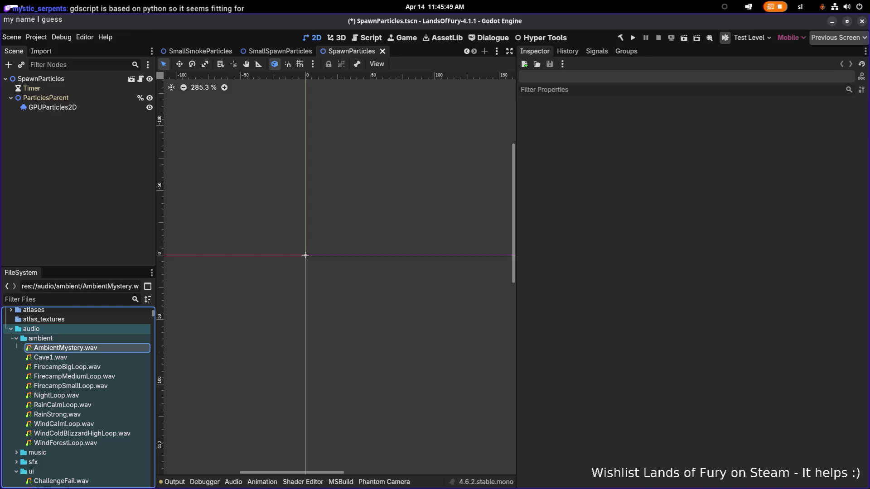
Select the Cave1.wav ambient sound and switch to Visual Studio Code
click(81, 184)
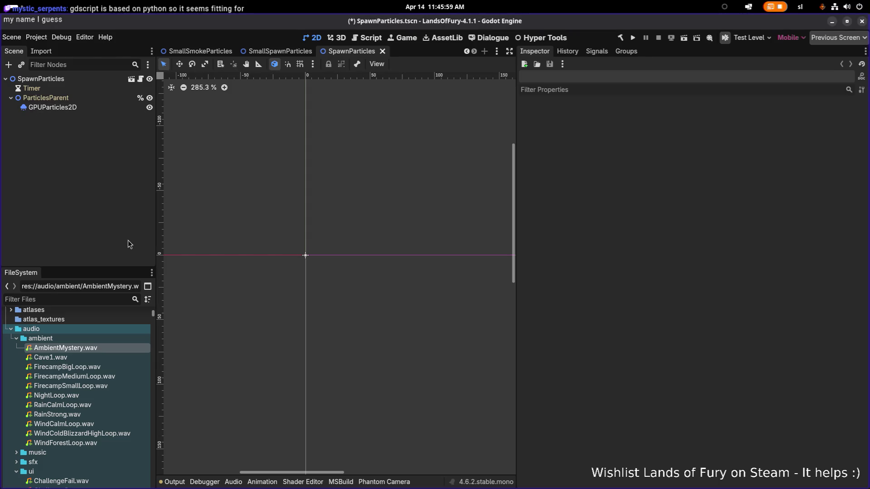
click(110, 359)
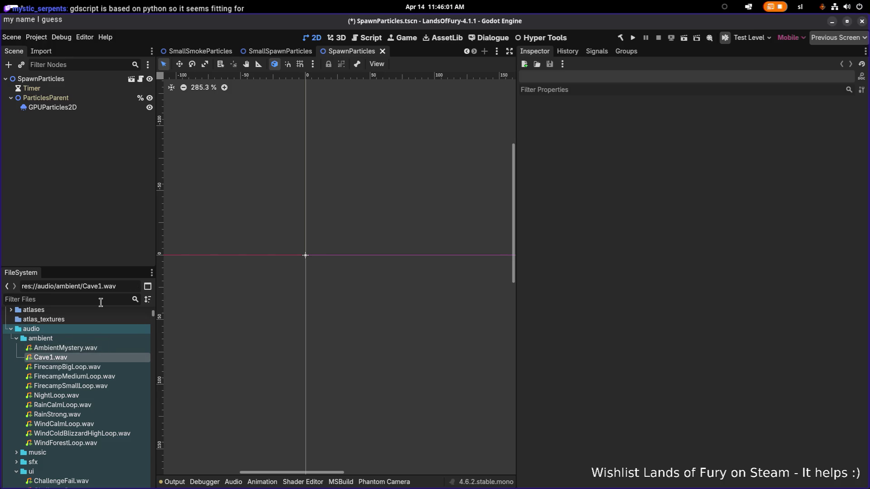
key(alt+Tab)
key(alt+Tab)
key(alt+Tab)
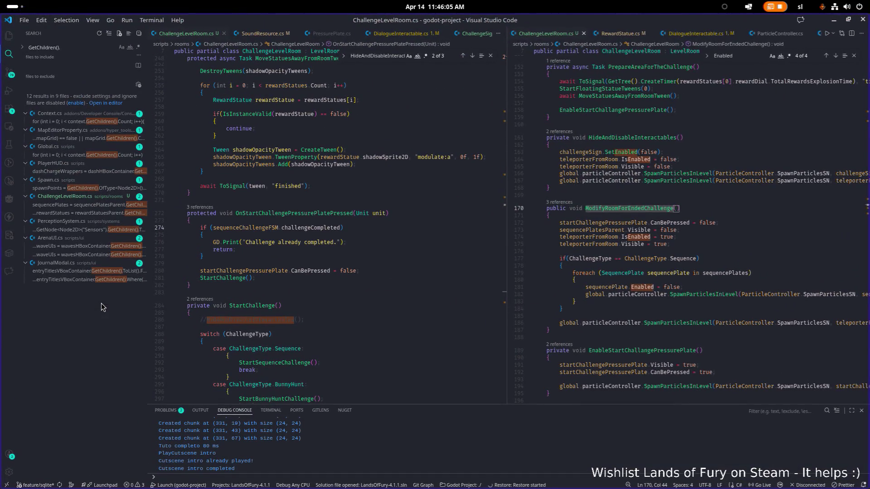
Widen the right code pane and open SoundResource.cs via quick file search
drag(507, 257, 434, 245)
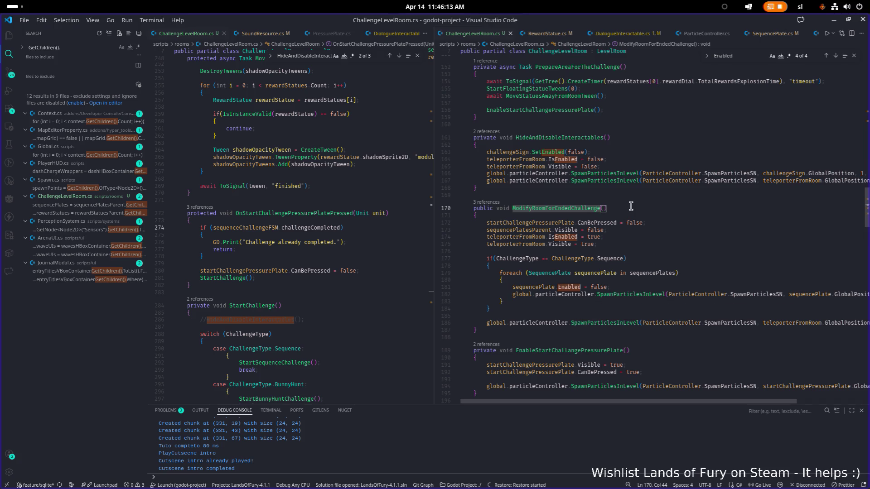
click(564, 231)
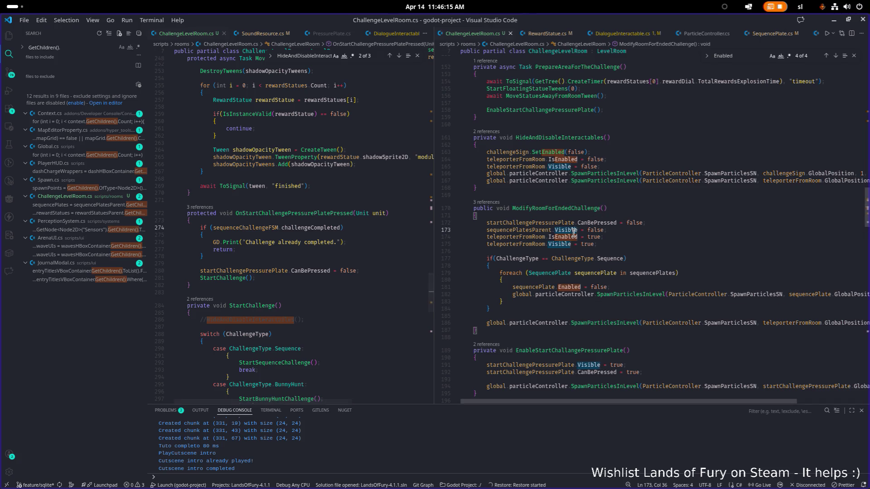
key(ctrl+p)
text(soundres)
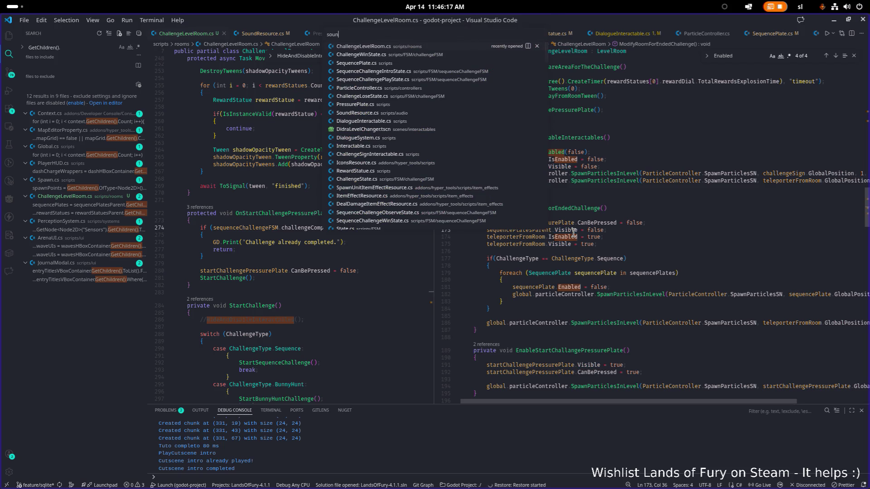
key(Return)
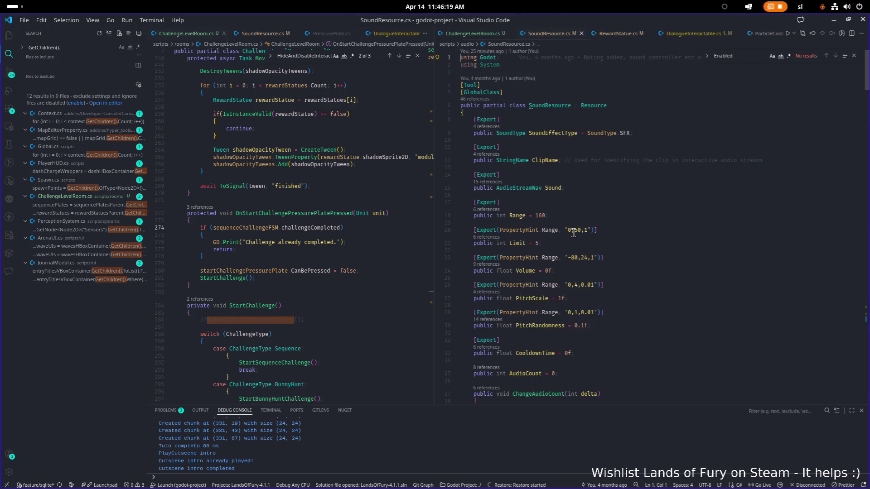
Add a 'Mystery = 40' entry after 'Ambient = 30' and save
key(ctrl+f)
text(ambient)
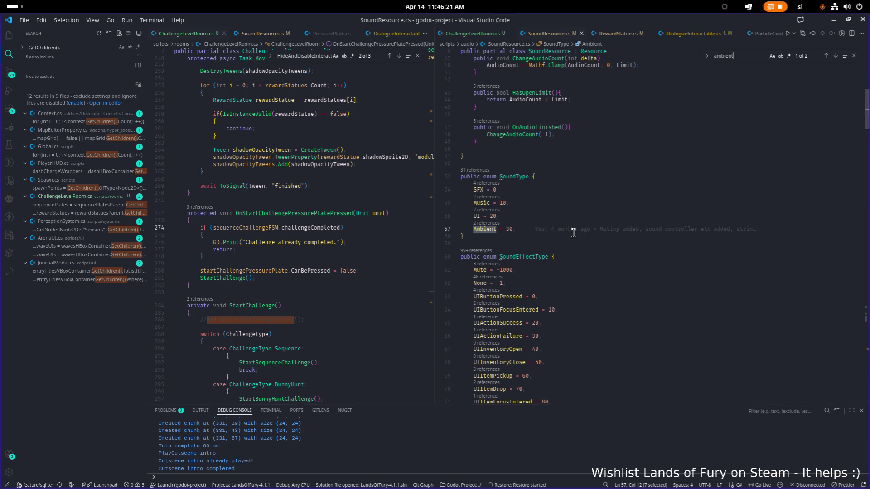
click(574, 232)
key(Return)
text(Mystery = 40,)
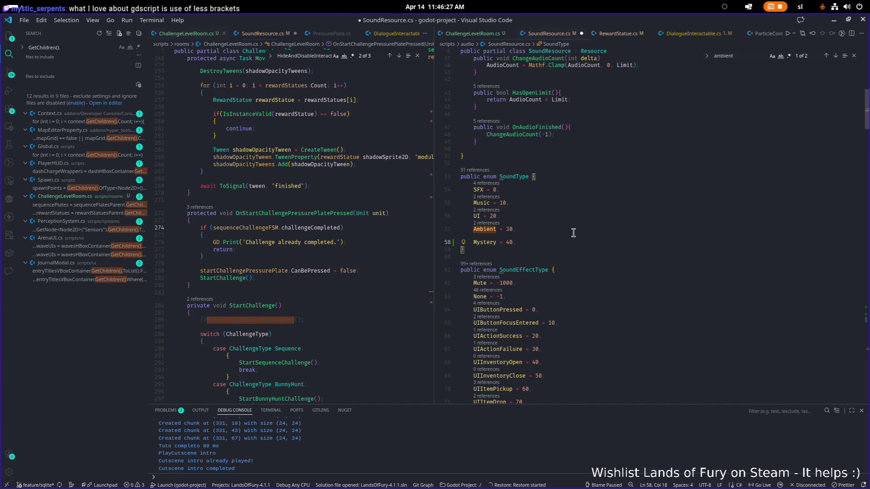
key(ctrl+s)
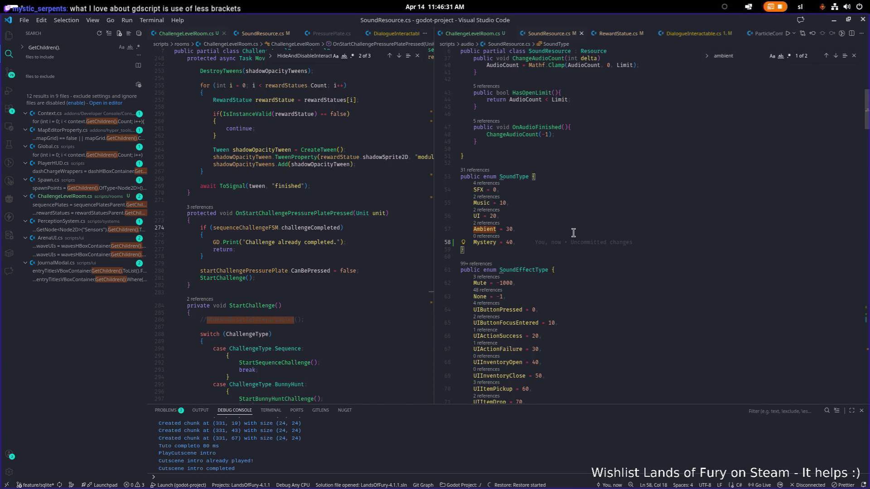
Move the Mystery entry into AmbientSoundType after CaveDrips as 'Mystery = 80' and save
key(BackSpace)
key(BackSpace)
key(BackSpace)
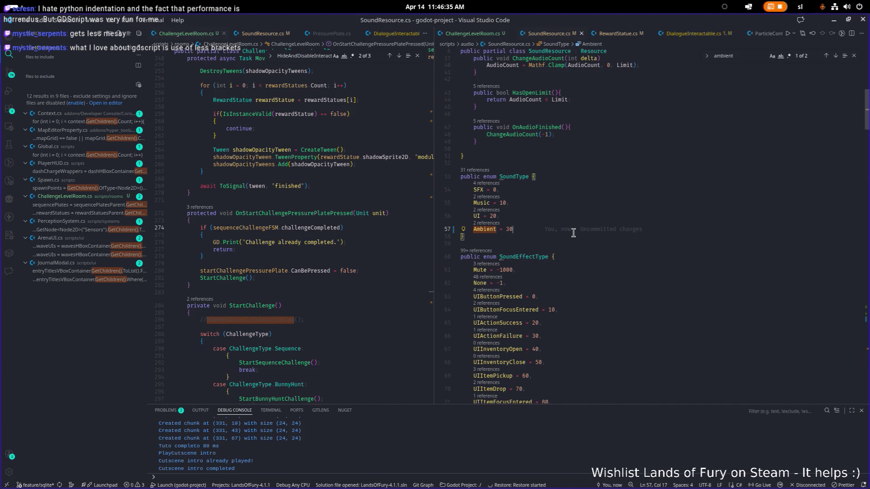
key(BackSpace)
key(Return)
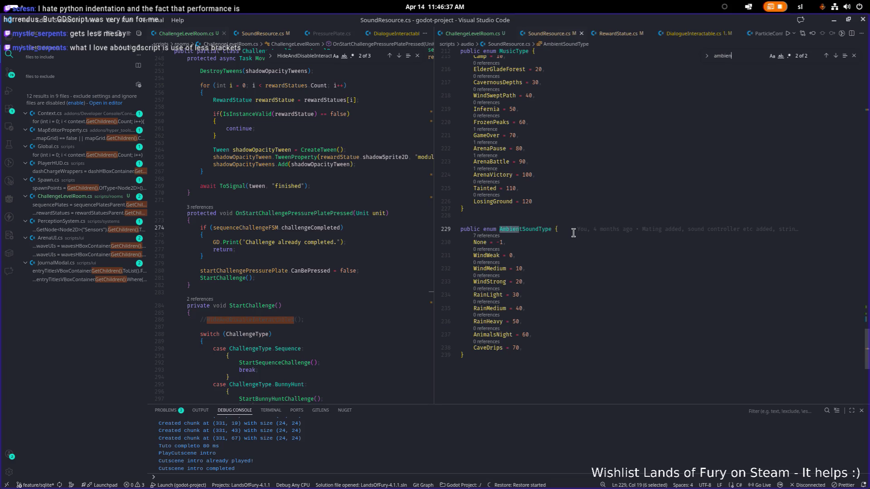
click(584, 346)
key(Down)
key(Up)
key(End)
key(Return)
key(Tab)
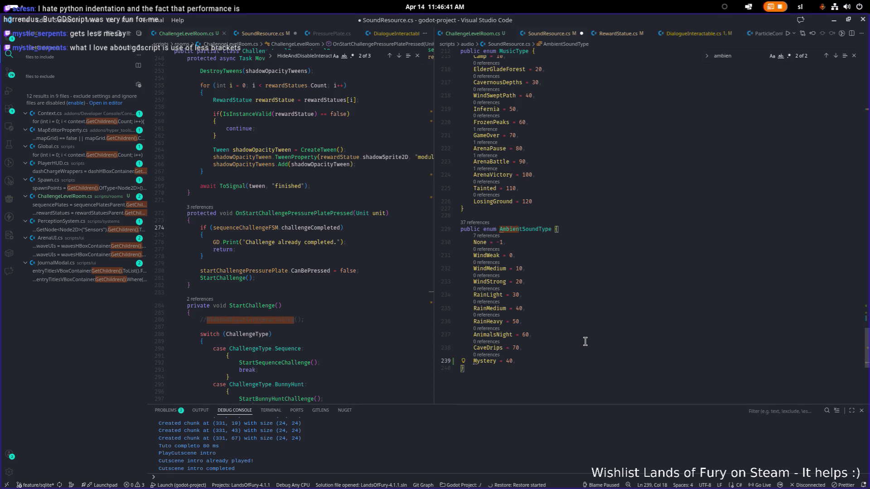
key(Left)
key(Left)
key(BackSpace)
text(8)
key(ctrl+s)
Open SoundController.cs and start a text search in it
scroll(547, 186, up, 20)
click(594, 181)
key(ctrl+p)
text(soundcontr)
key(Return)
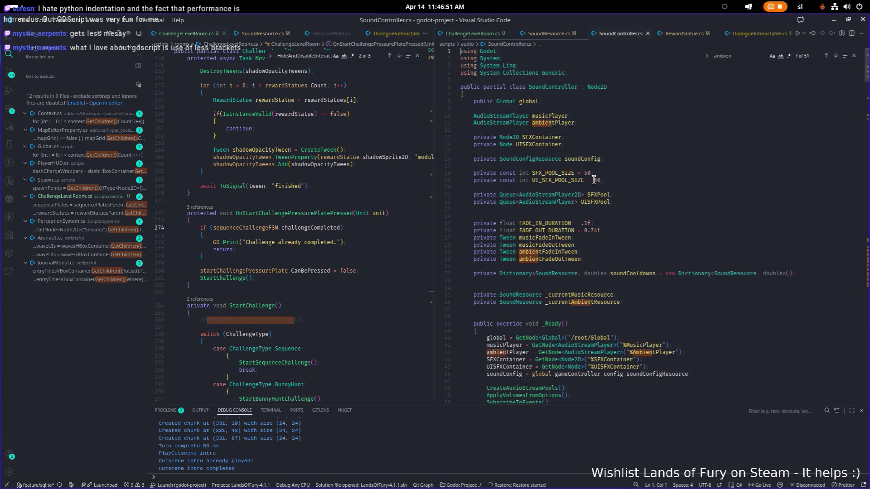
key(ctrl+f)
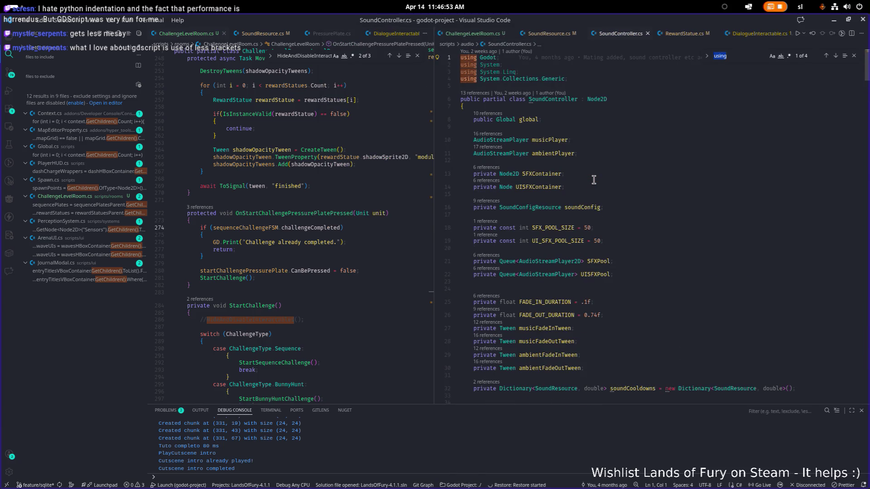
Review the audio player and fade tween field declarations in SoundController.cs
text(s)
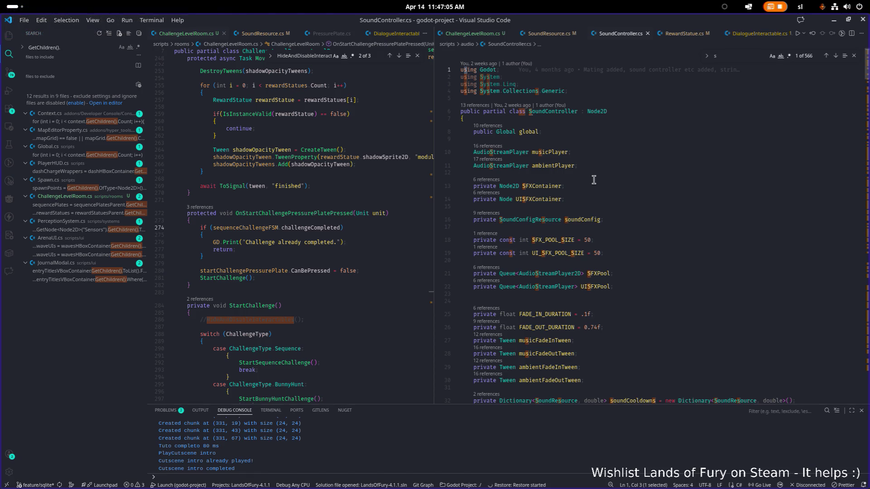
click(640, 186)
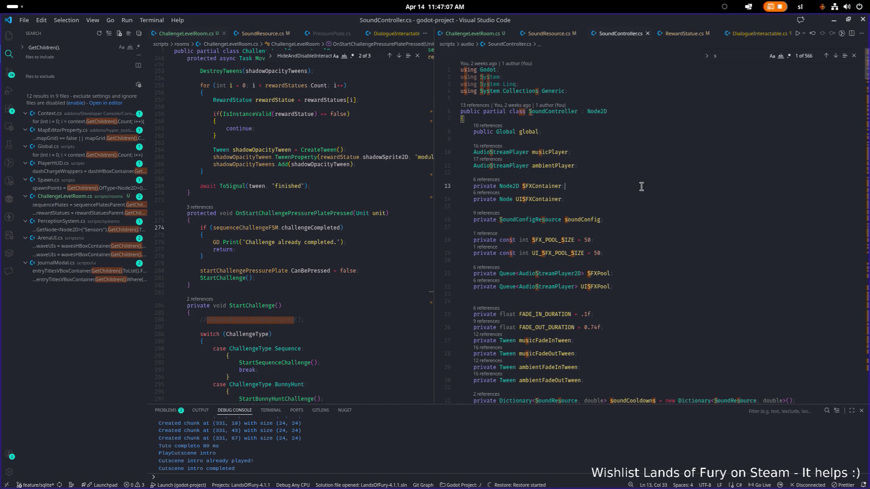
scroll(667, 203, down, 2)
click(627, 218)
scroll(635, 217, down, 2)
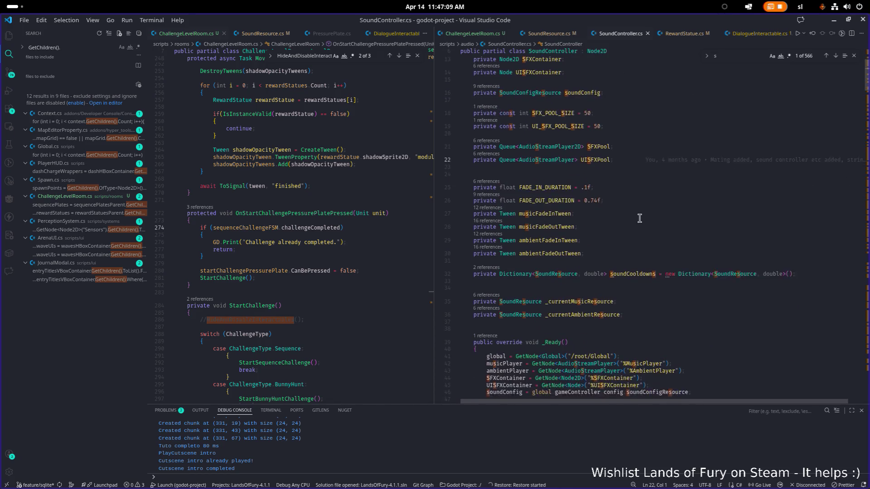
click(639, 218)
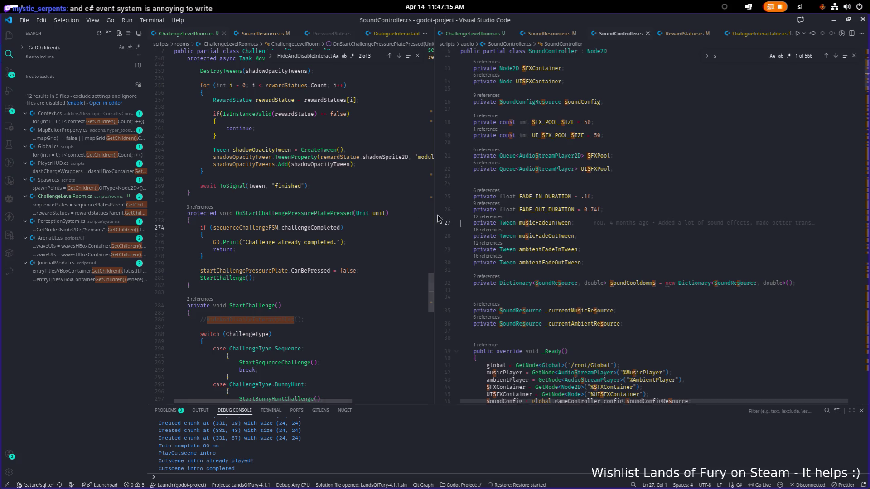
drag(433, 220, 388, 220)
click(562, 209)
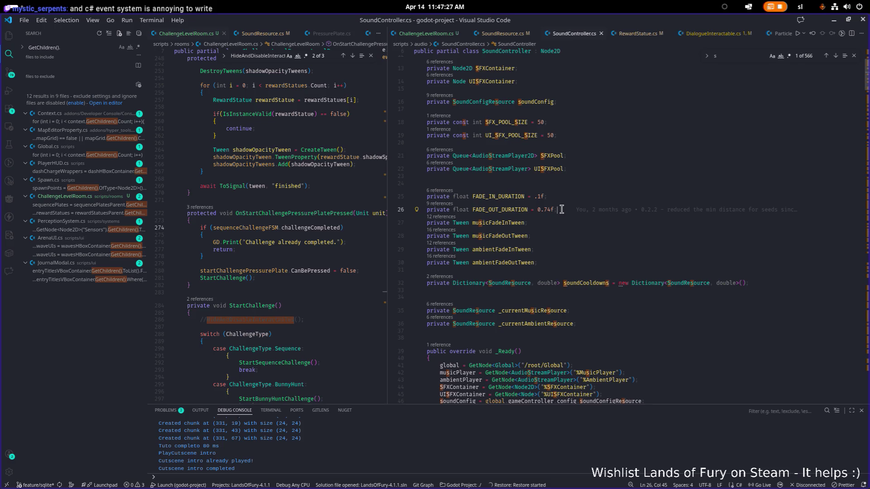
Locate the ambientPlayer field and step through its matches with Ctrl+F
key(Down)
key(Down)
key(Down)
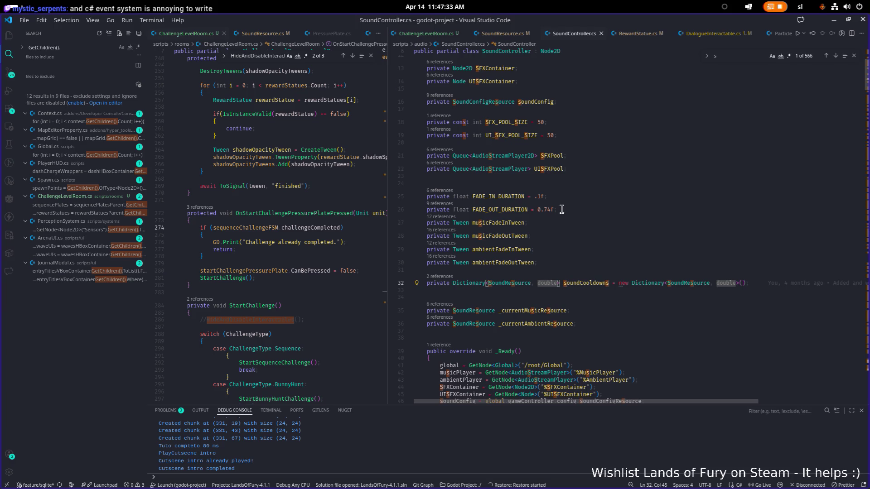
key(Up)
key(Up)
key(Up)
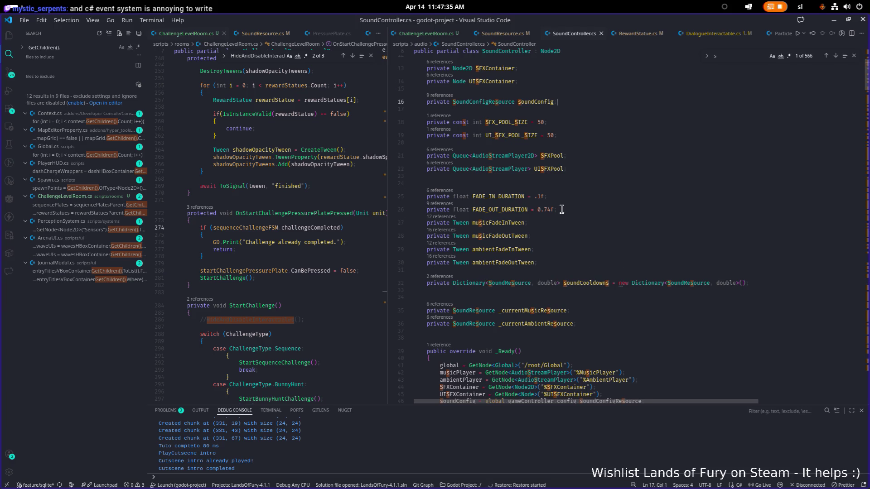
key(Up)
key(Up)
key(Up)
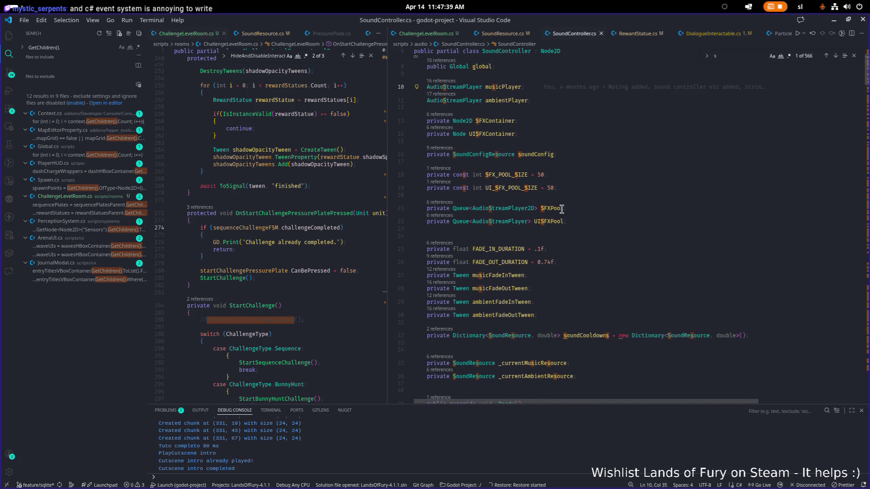
key(Down)
key(ctrl+f)
key(Return)
key(Return)
key(Return)
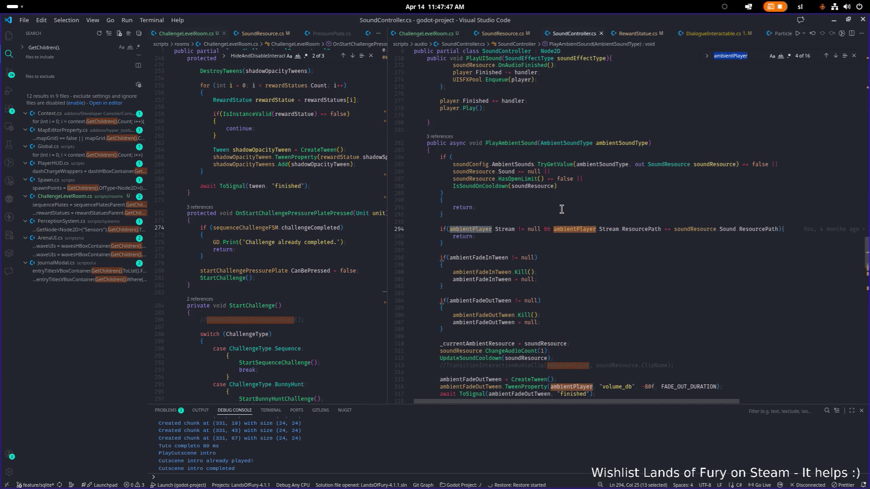
Jump to the next ambientPlayer match and inspect PlayAmbientSound's early-return check
key(Return)
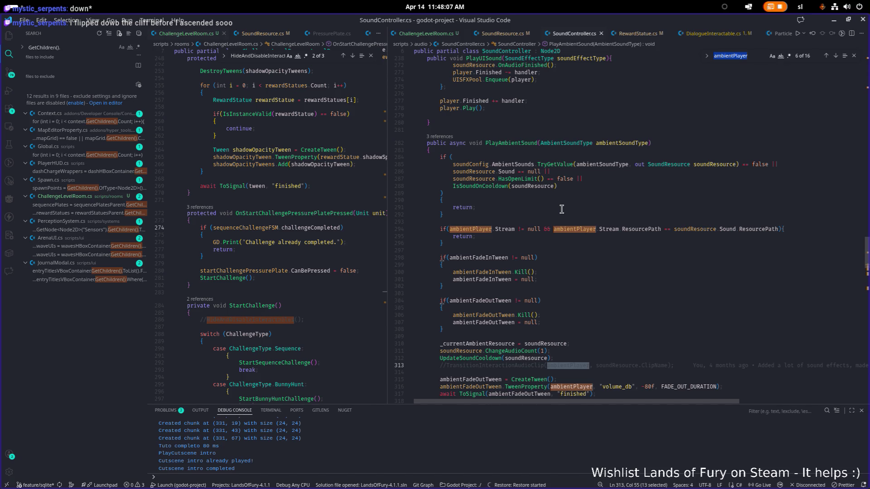
click(517, 144)
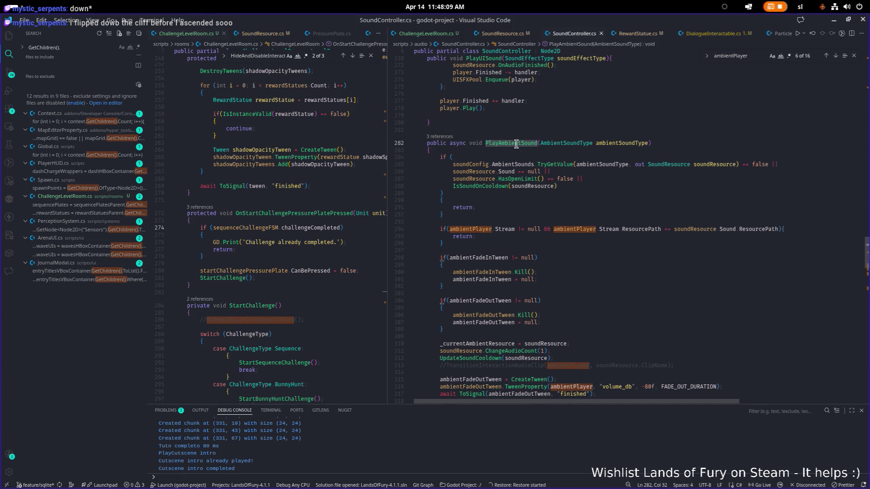
click(560, 194)
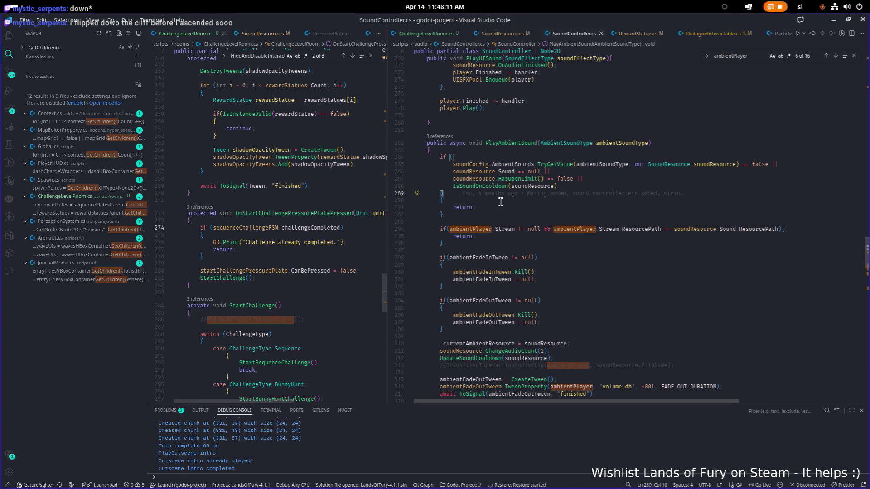
scroll(497, 206, down, 4)
scroll(497, 206, down, 8)
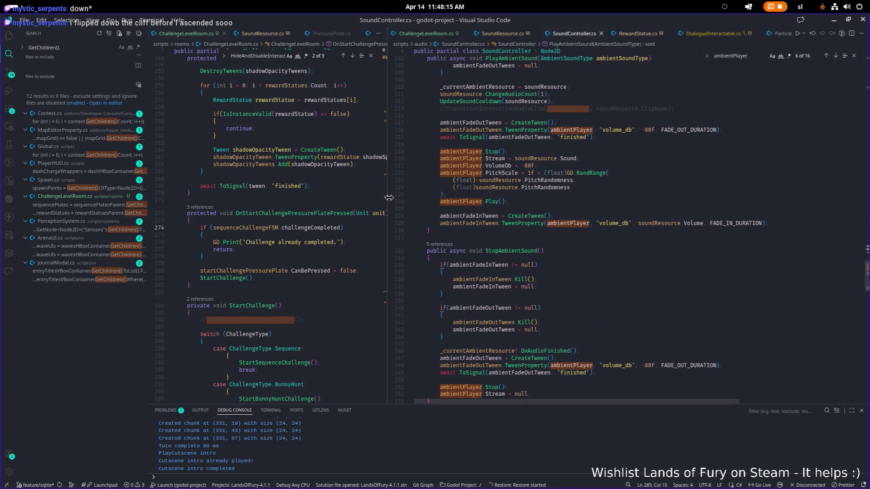
Finish reviewing the ambient playback code and show ChallengeLevelRoom.cs in the second editor
drag(388, 196, 469, 196)
click(595, 195)
scroll(594, 182, up, 10)
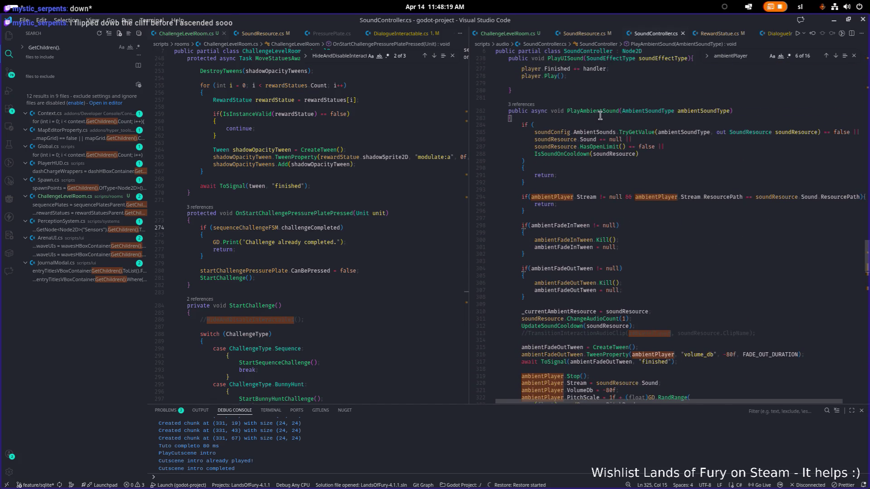
click(582, 181)
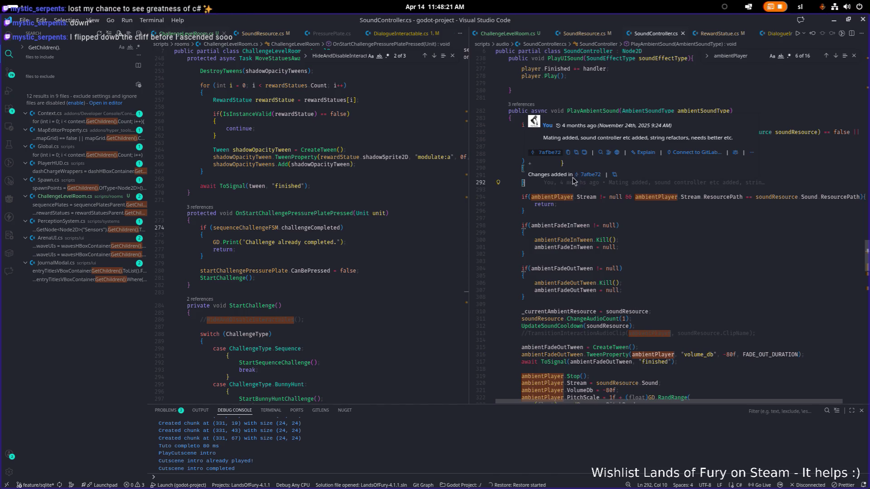
click(503, 36)
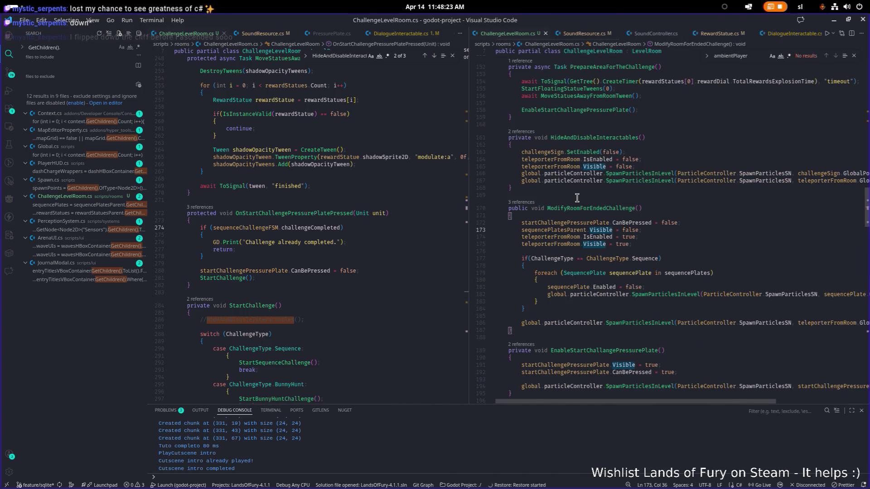
Widen the ChallengeLevelRoom.cs pane and find the OnStartChallengePressurePlatePressed subscription
scroll(578, 197, up, 10)
scroll(578, 197, up, 15)
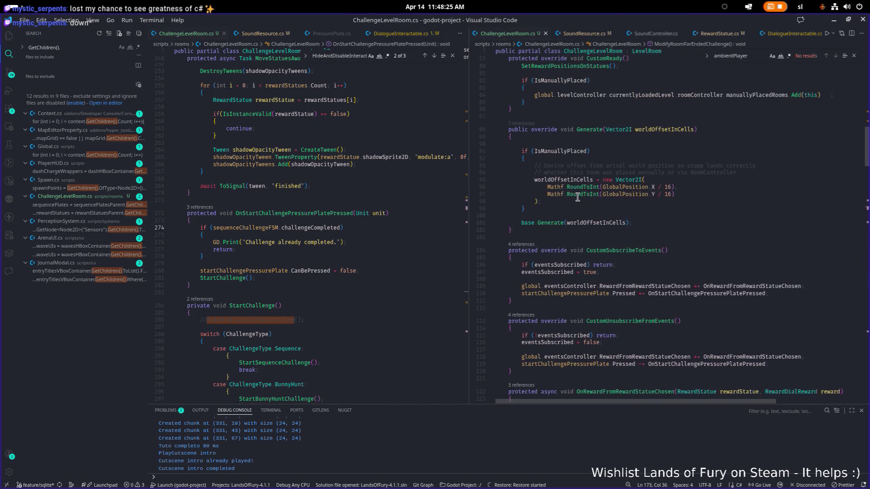
scroll(578, 197, down, 4)
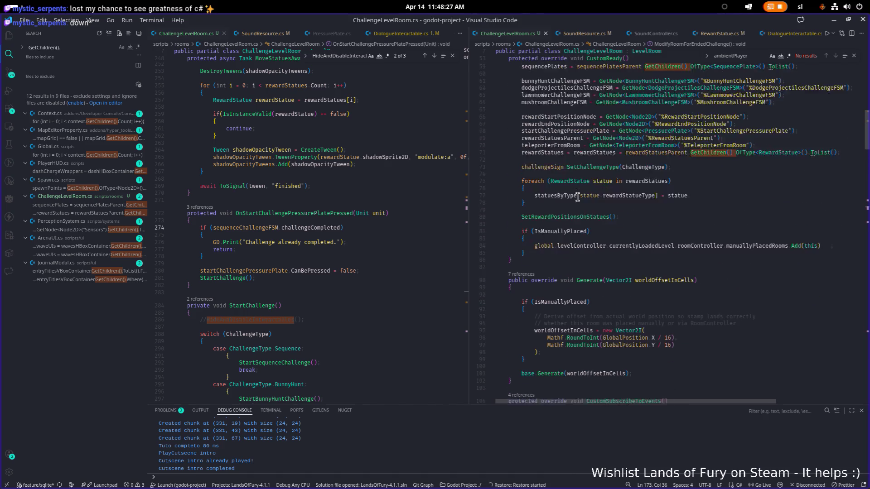
drag(467, 209, 401, 209)
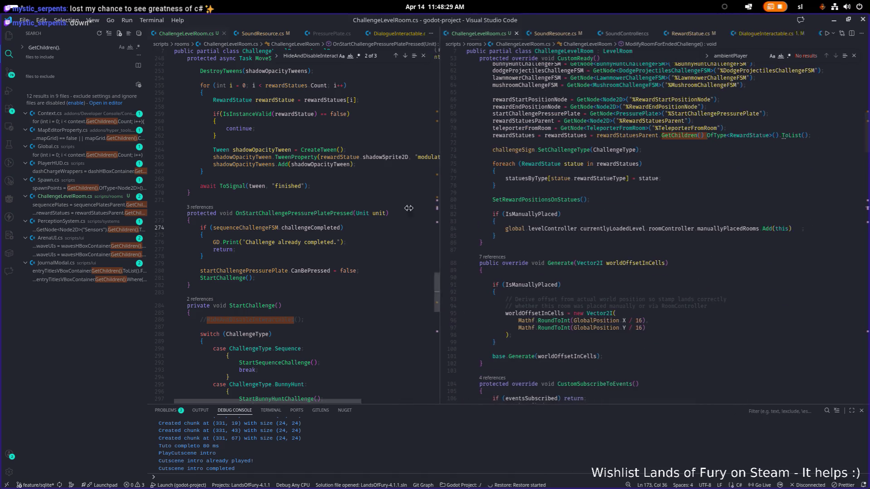
scroll(539, 204, down, 20)
scroll(539, 204, up, 15)
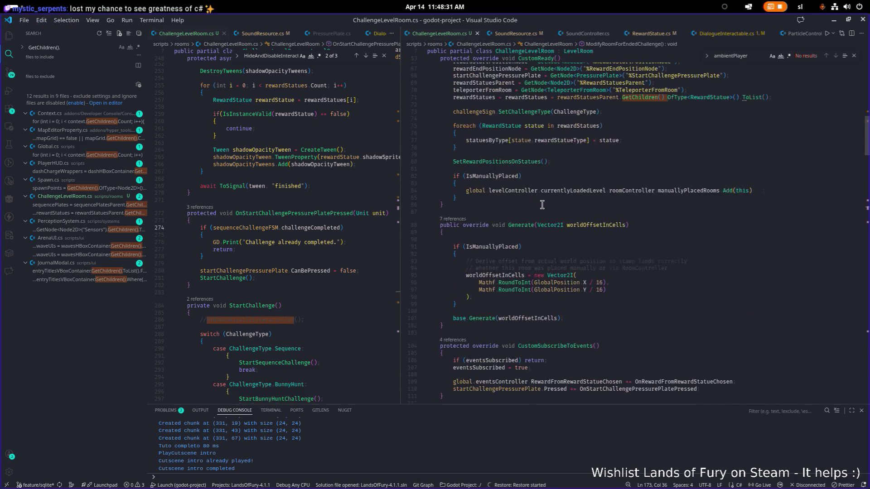
scroll(545, 206, down, 8)
click(671, 244)
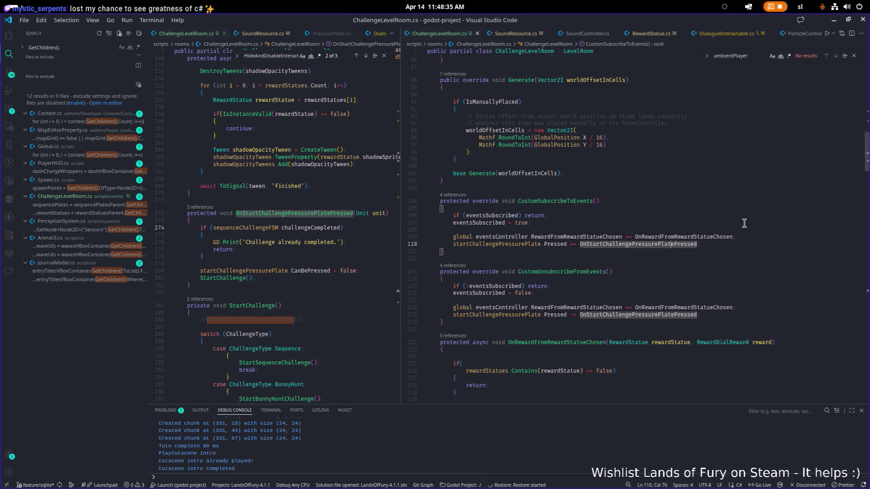
Jump to the OnRewardFromRewardStatueChosen definition and place the caret after its early return
key(Up)
key(F12)
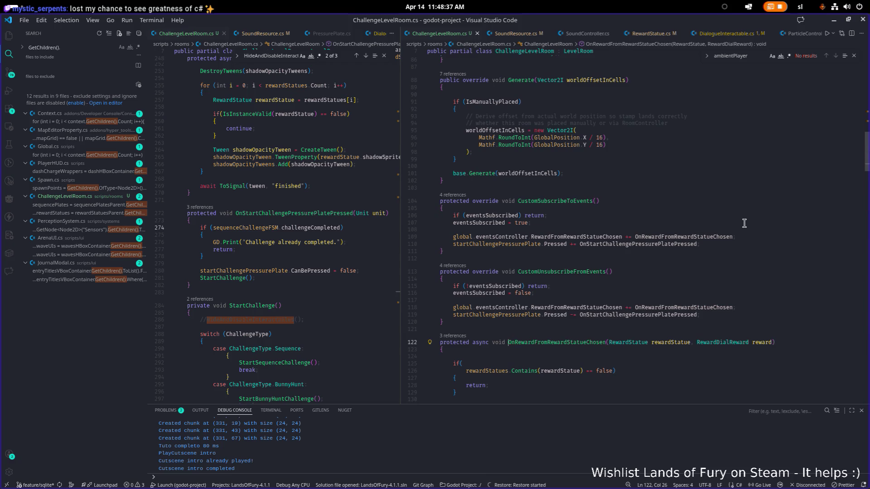
scroll(735, 222, down, 8)
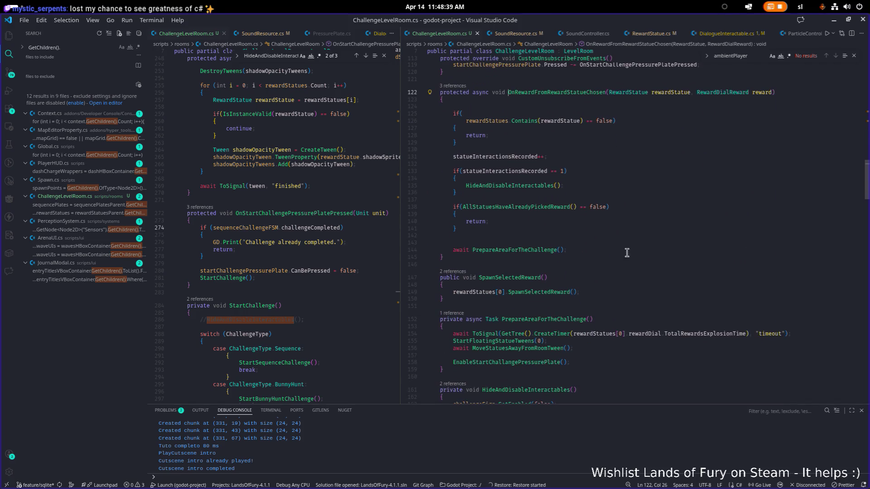
click(603, 221)
key(Down)
key(Down)
Add global.soundController.PlayAmbientSound(AmbientSoundType.Mystery); above PrepareAreaForTheChallenge() and save
key(Return)
key(Return)
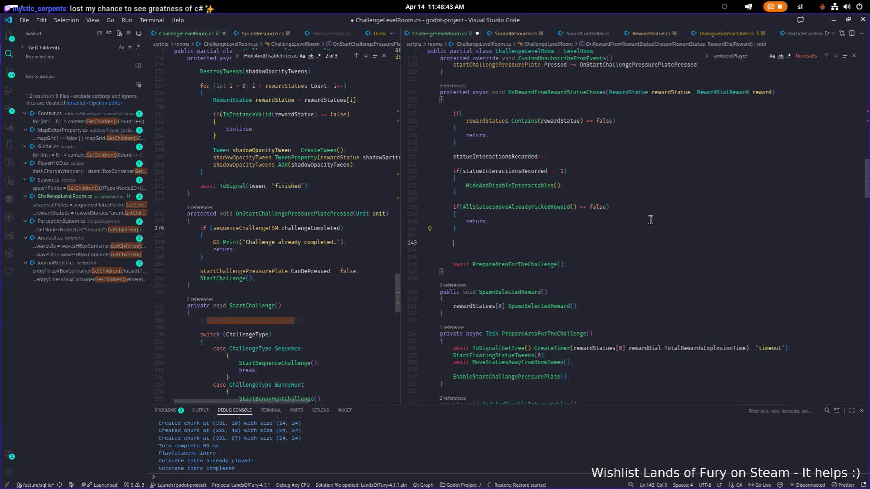
text(global.)
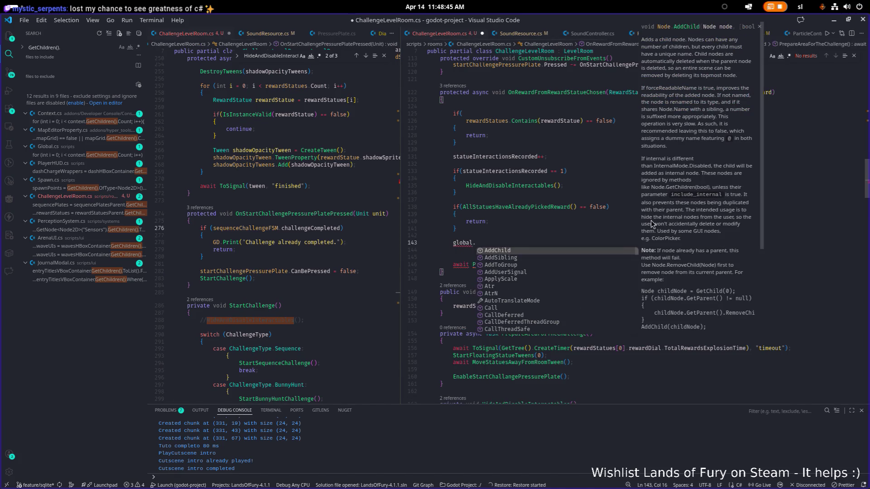
text(soundController.play)
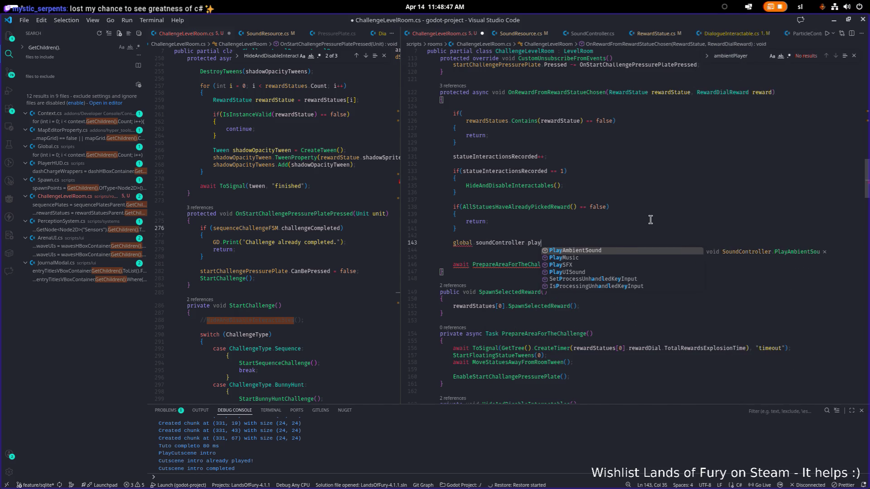
key(Tab)
text(()
key(Tab)
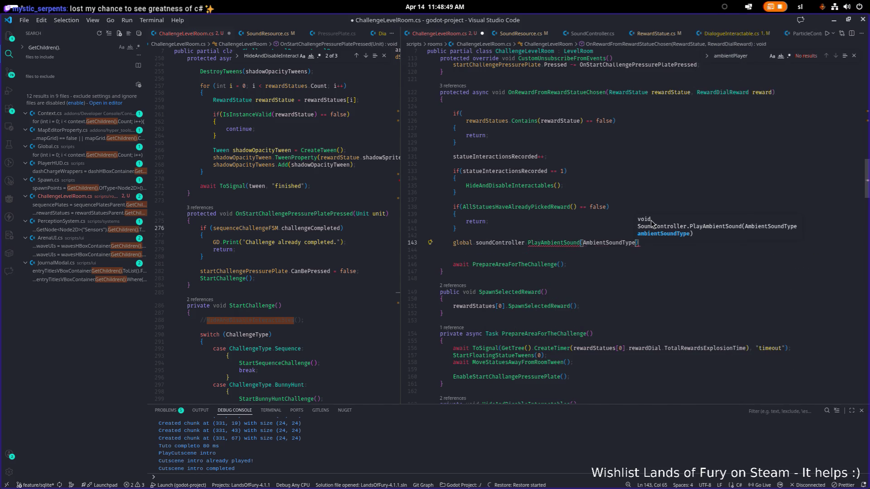
text(.m)
key(Tab)
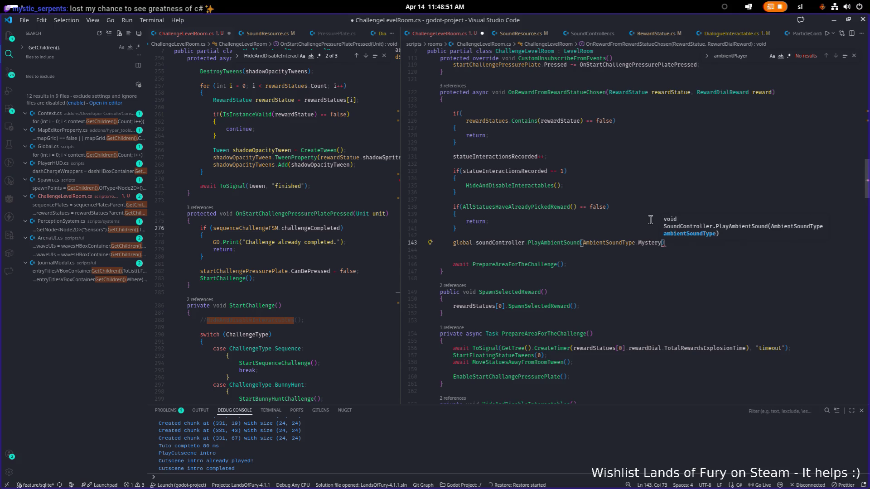
text())
key(ctrl+s)
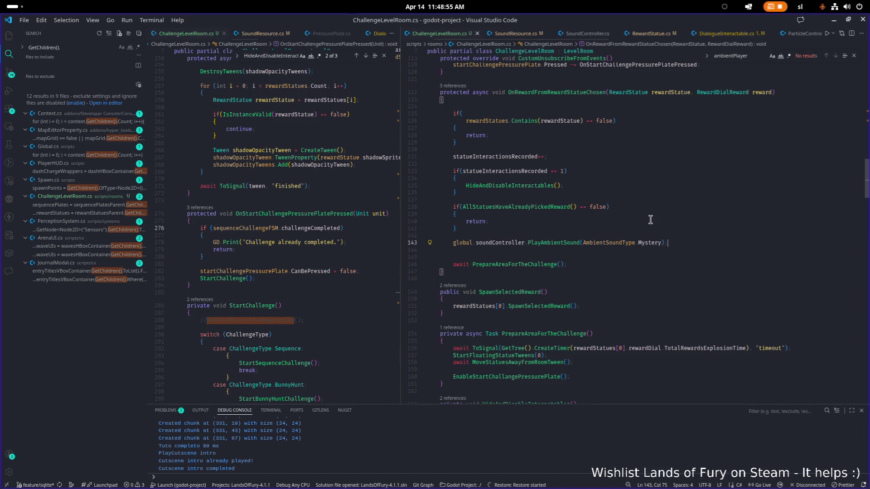
Remove the extra blank line below the new PlayAmbientSound call
key(shift+Home)
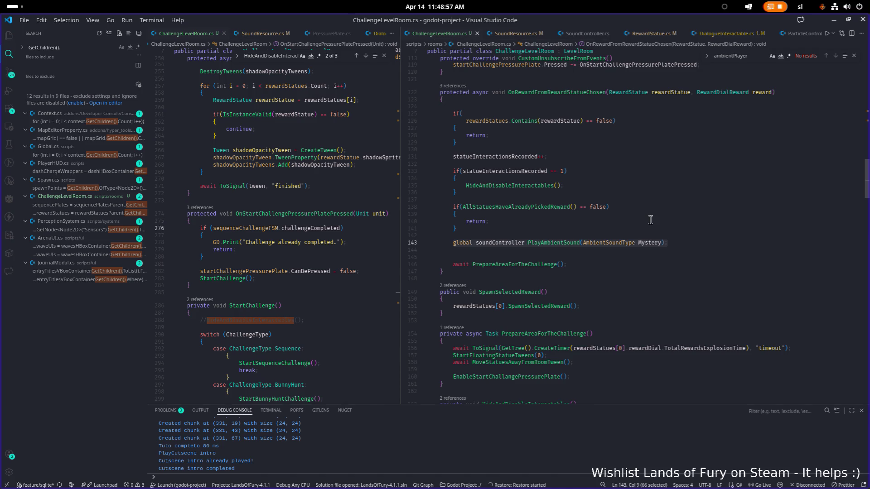
key(Escape)
key(Down)
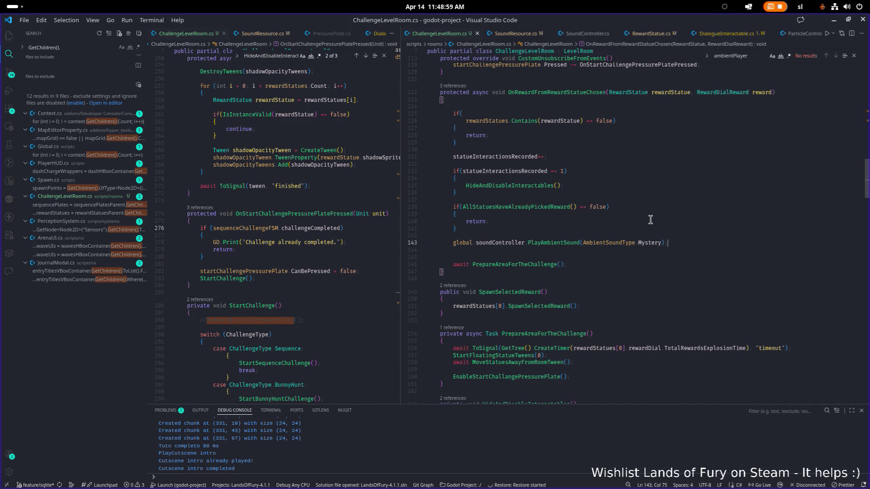
key(BackSpace)
key(shift+Home)
key(ctrl+c)
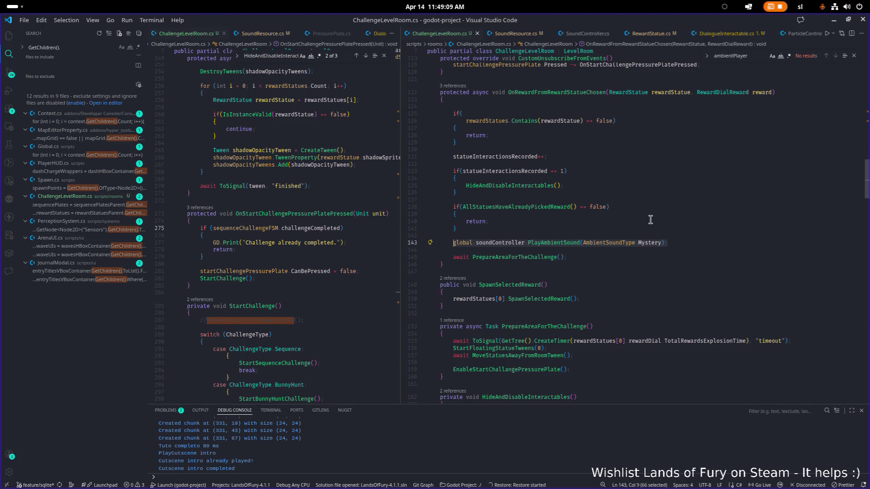
Dismiss the quick file search and refocus the ChallengeLevelRoom.cs code
key(ctrl+p)
text(p)
key(Escape)
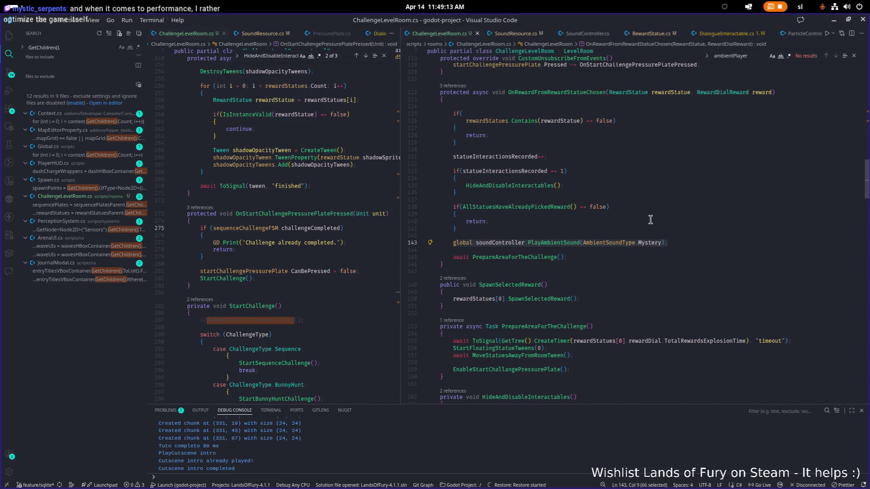
scroll(349, 176, up, 20)
click(349, 173)
Search for TeleporterFromRoom and open its class definition with F12
text(telperterfrom)
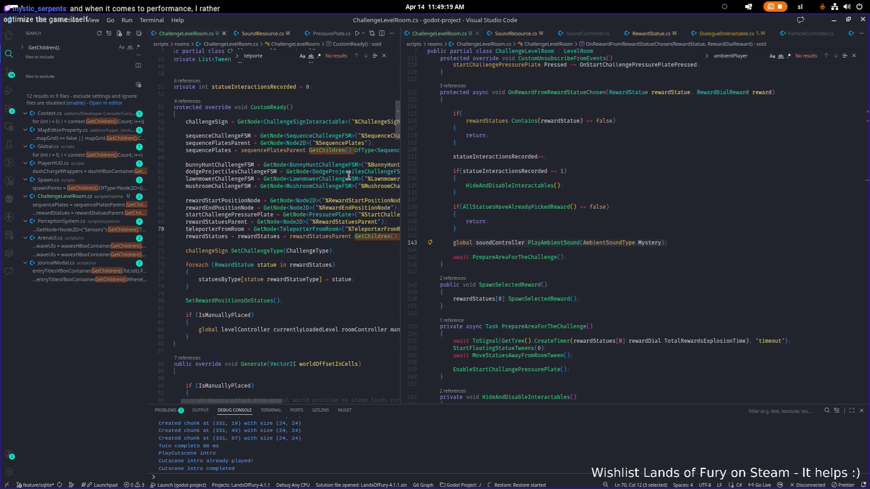
key(BackSpace)
key(BackSpace)
key(BackSpace)
text(epor)
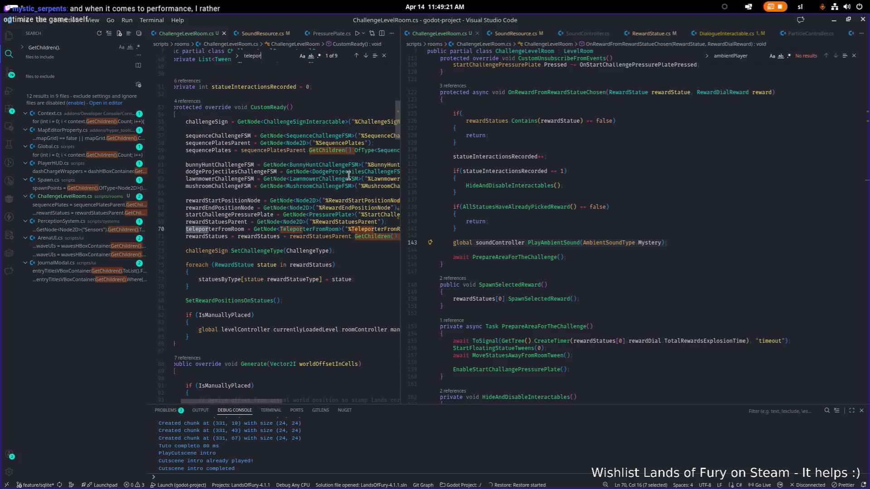
click(316, 230)
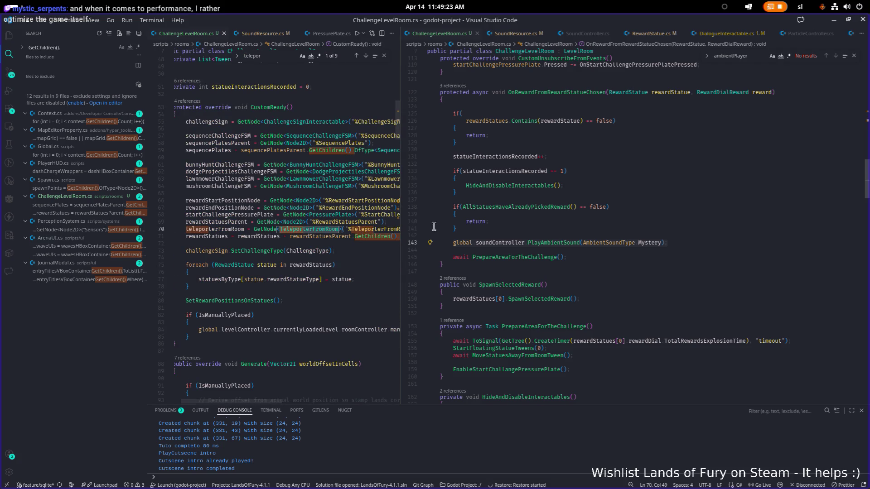
drag(403, 232, 496, 232)
key(Right)
key(F12)
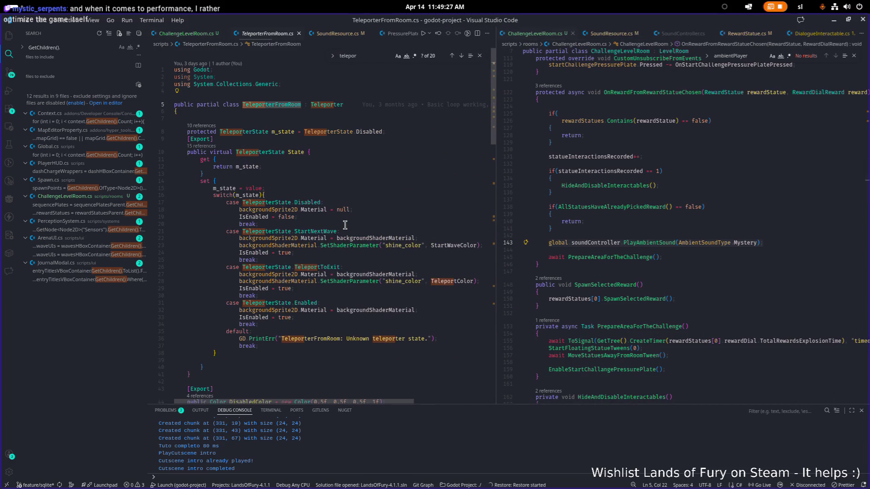
Go to line 60 and review the TeleportToExit method in a wider editor
scroll(345, 225, down, 6)
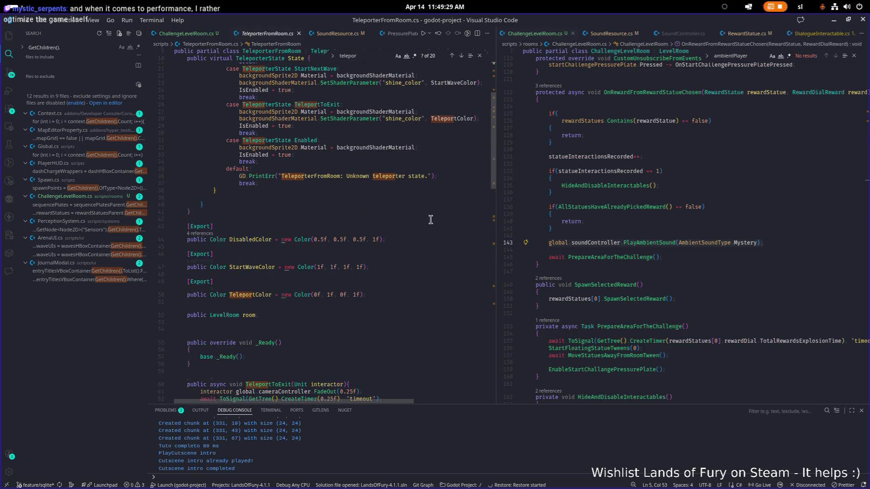
key(ctrl+g)
text(60)
key(Return)
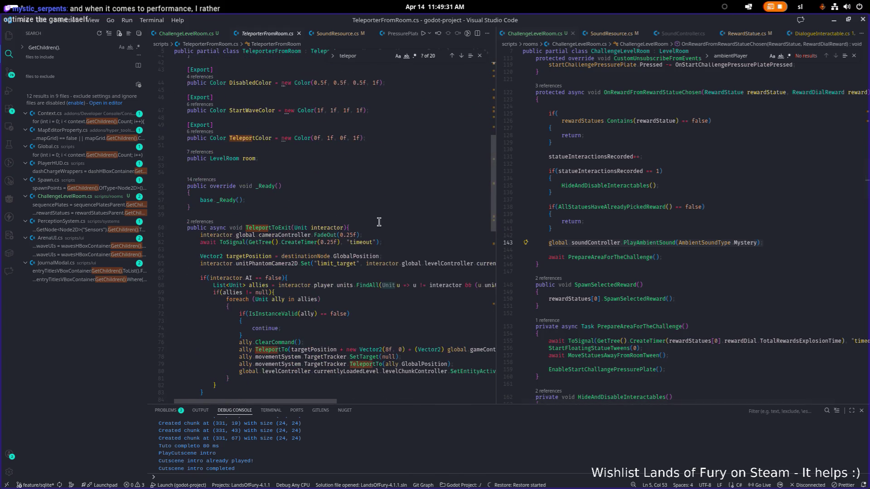
scroll(408, 213, down, 4)
scroll(435, 202, down, 3)
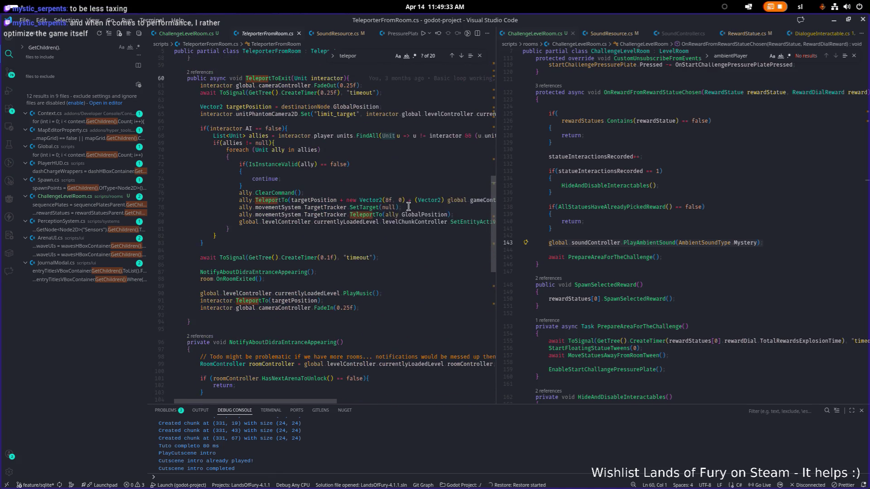
scroll(409, 206, up, 4)
scroll(407, 206, up, 3)
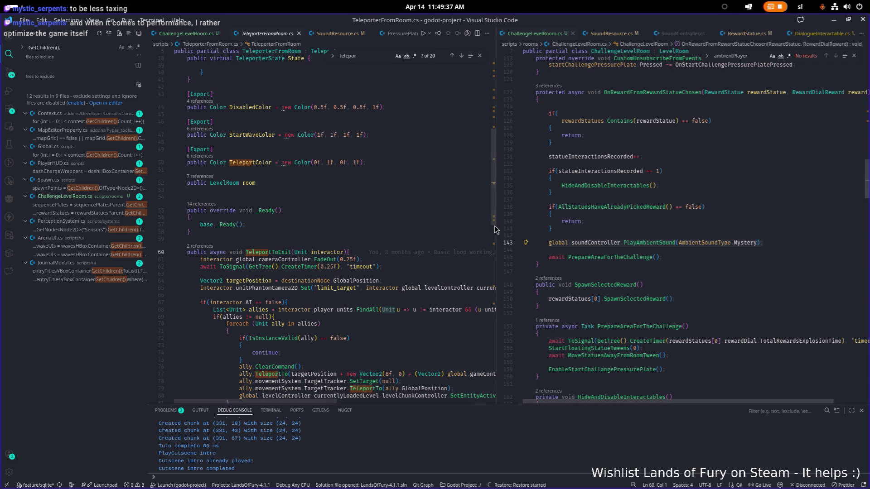
drag(495, 225, 550, 225)
scroll(435, 212, up, 12)
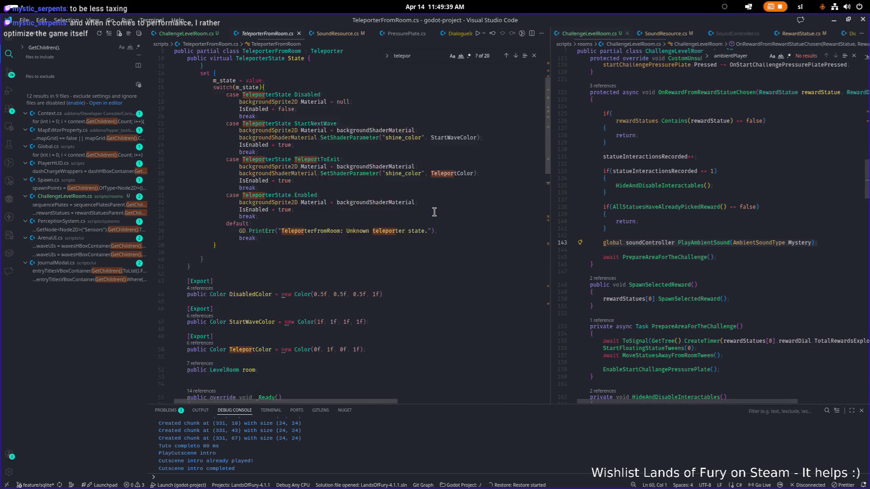
scroll(434, 212, down, 20)
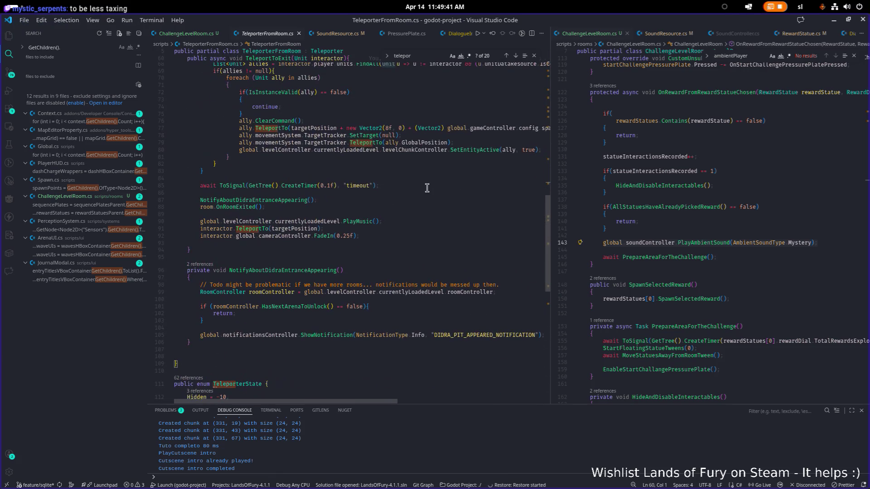
click(411, 228)
Search the file for 'sound', widen the left pane, and open a new line after PlayMusic()
key(ctrl+f)
text(sound)
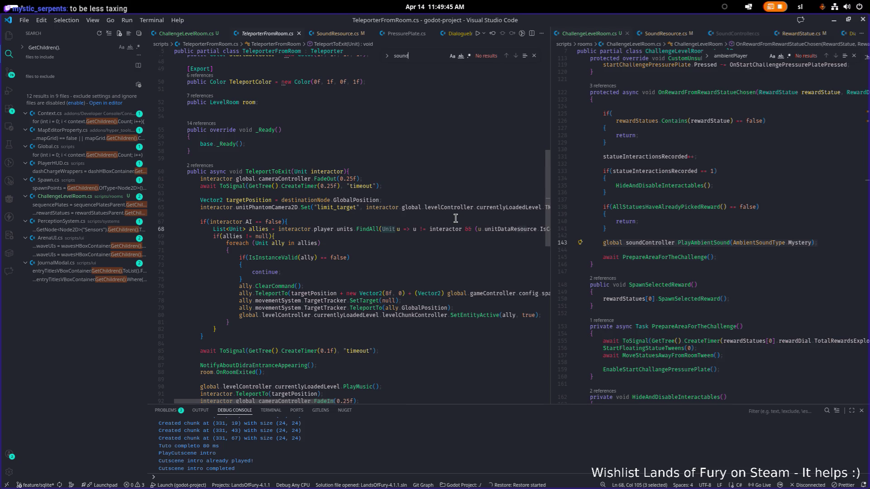
scroll(453, 218, down, 10)
scroll(447, 204, up, 6)
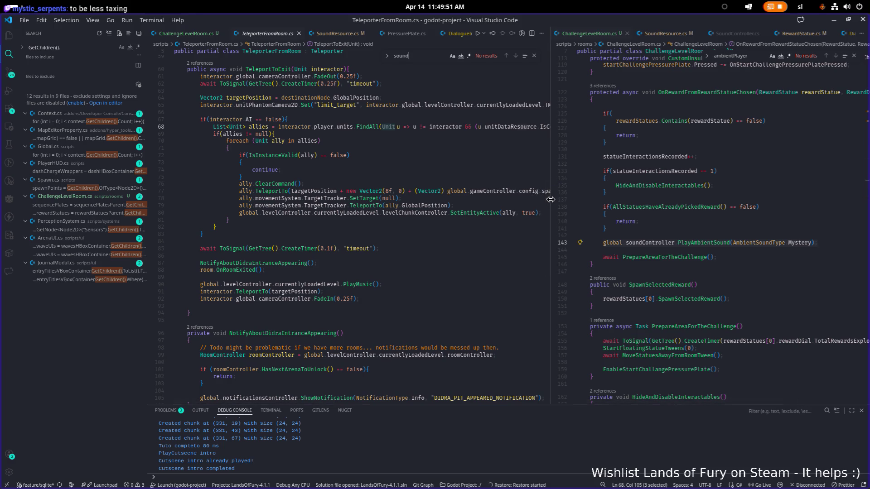
drag(551, 202, 677, 207)
click(466, 205)
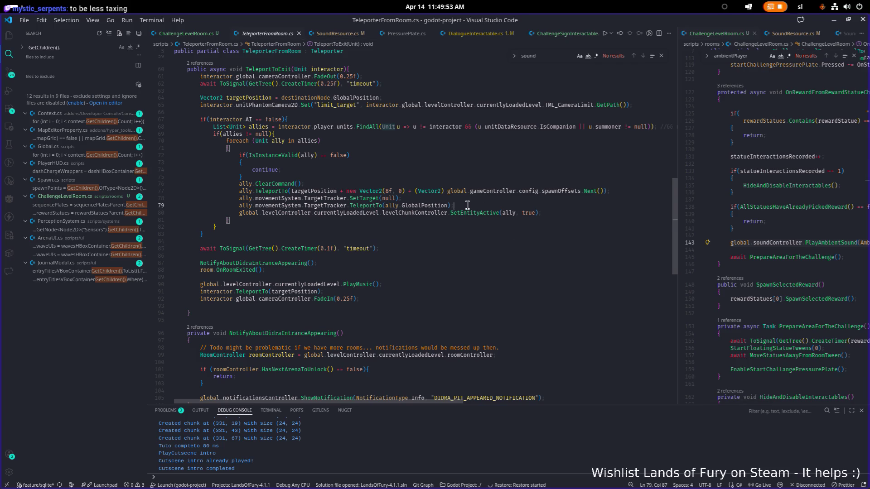
scroll(446, 269, up, 1)
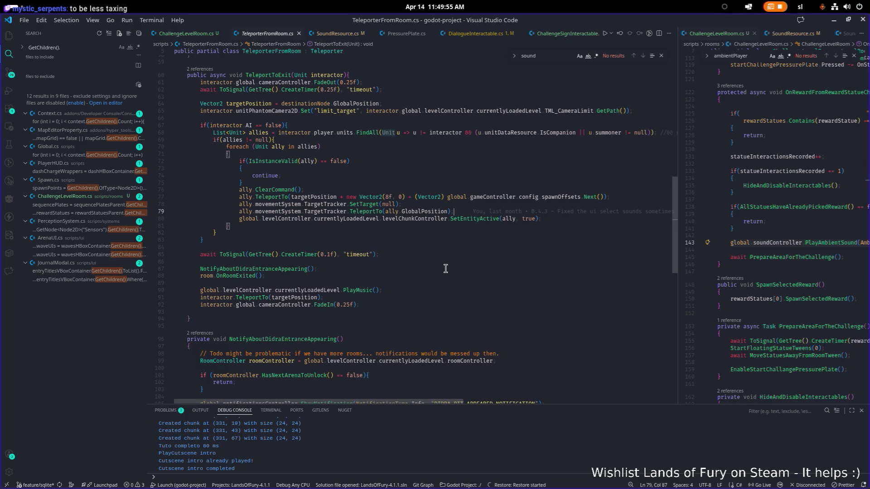
click(432, 296)
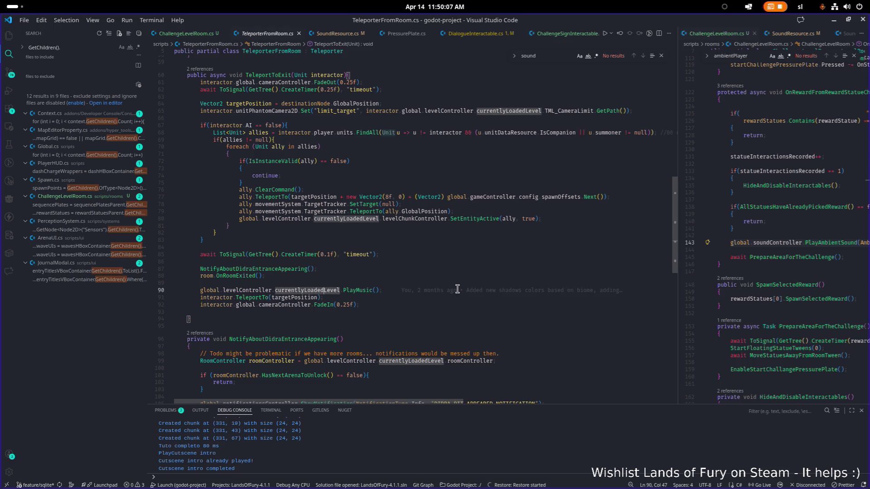
key(ctrl+shift+Return)
Add a currentlyLoadedLevel.PlayAmbient() call in TeleportToExit and save the teleporter script
text(global.levle)
key(Tab)
text(.AddChild)
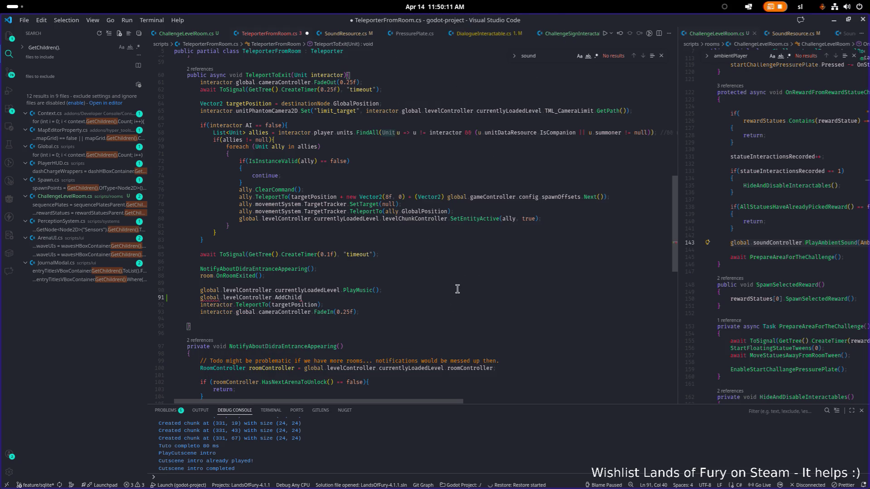
key(BackSpace)
key(BackSpace)
key(BackSpace)
text(currentlyLoadedLevel.play)
key(BackSpace)
key(BackSpace)
key(BackSpace)
text(PlayAmbient)
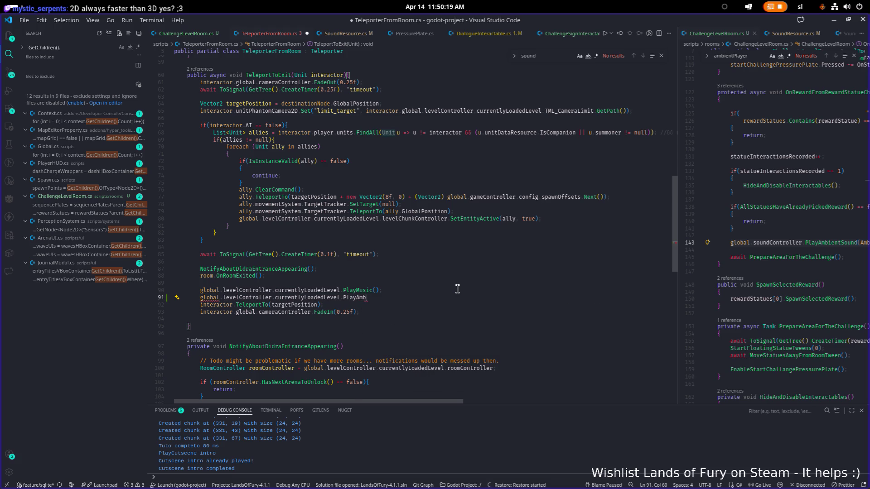
text(();)
key(ctrl+s)
Make PlayAmbientSound public in Level.cs and save it
key(Up)
key(ctrl+Left)
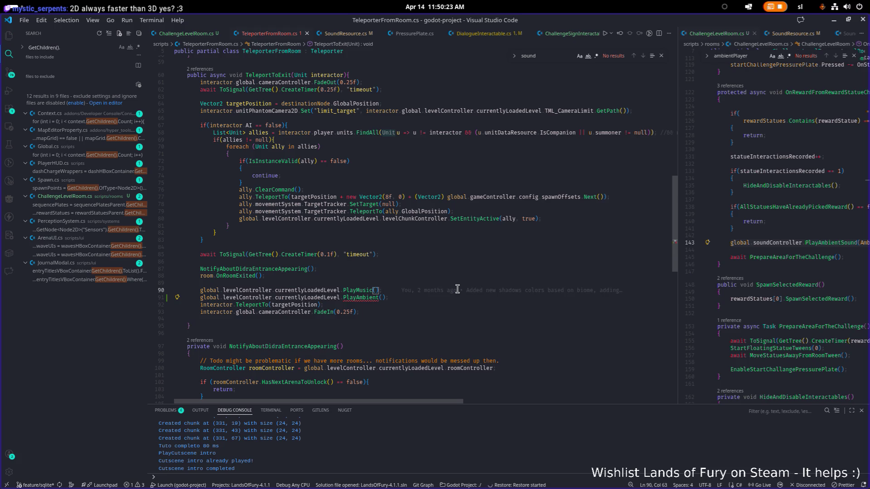
key(F12)
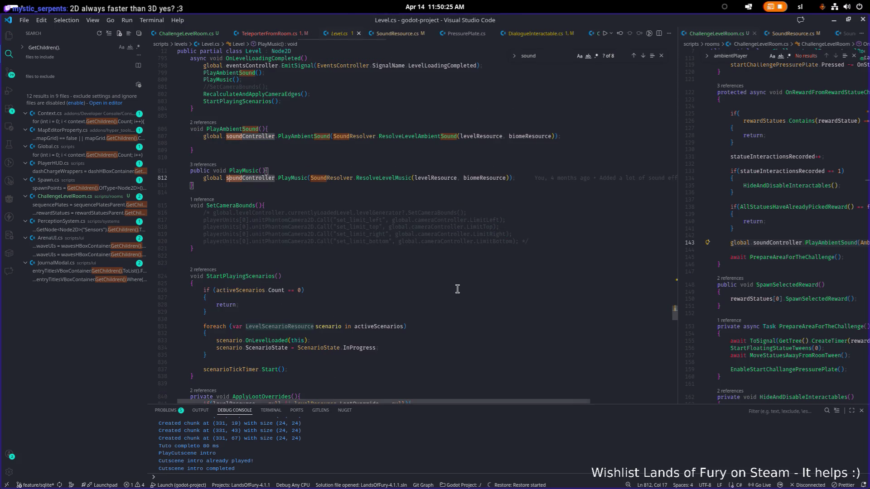
key(Up)
key(Up)
key(Up)
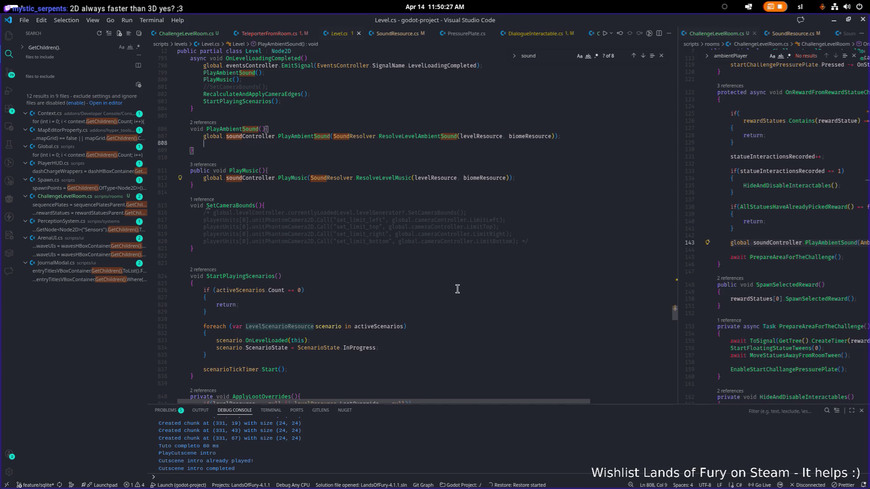
key(Up)
key(Home)
text(publi)
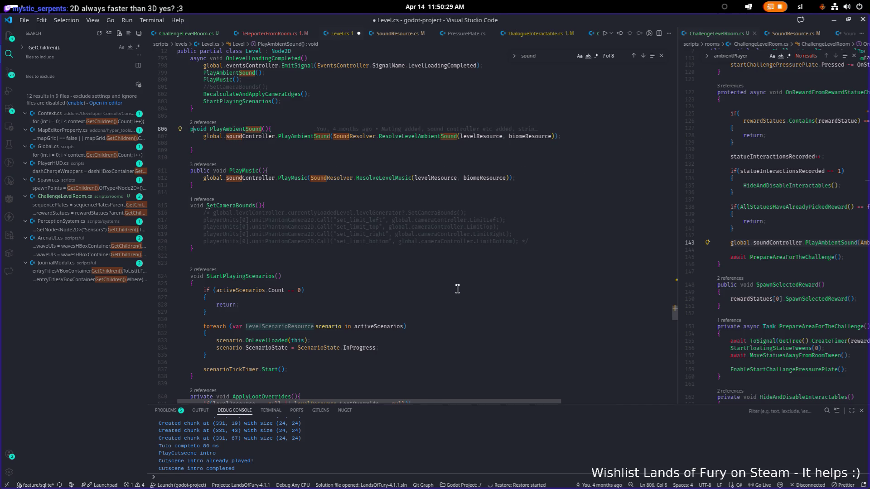
text(c)
key(ctrl+s)
Complete the teleporter call as currentlyLoadedLevel.PlayAmbientSound() and save
click(278, 33)
key(Down)
key(ctrl+shift+Left)
key(ctrl+v)
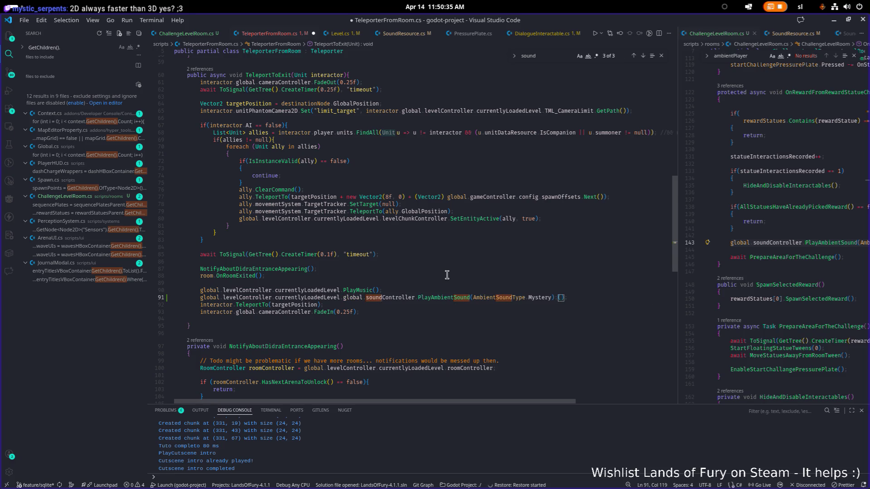
key(ctrl+z)
key(BackSpace)
key(BackSpace)
key(BackSpace)
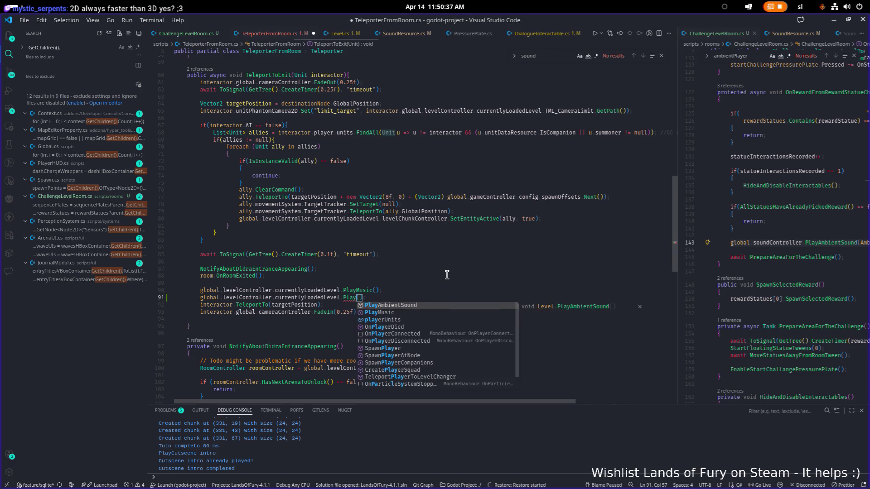
text(a)
key(Return)
key(ctrl+s)
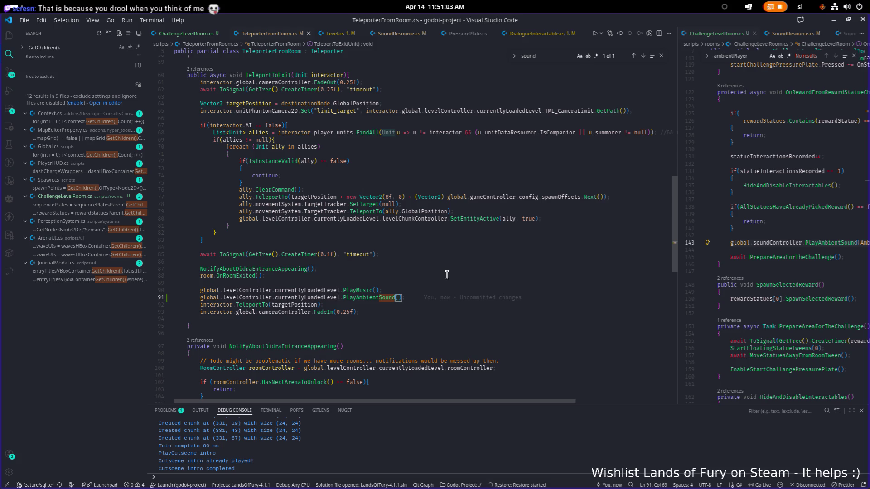
Move the PlayAmbientSound call above PlayMusic with Alt+Up and save
click(450, 287)
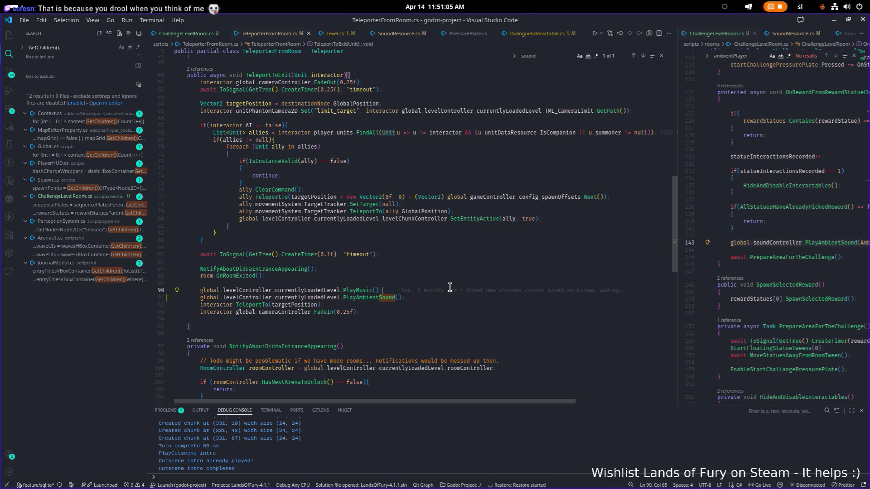
key(Down)
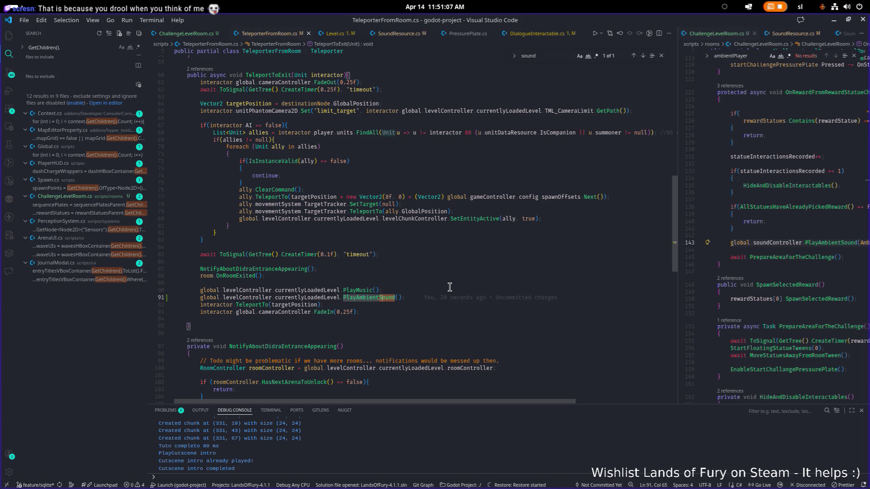
key(alt+Up)
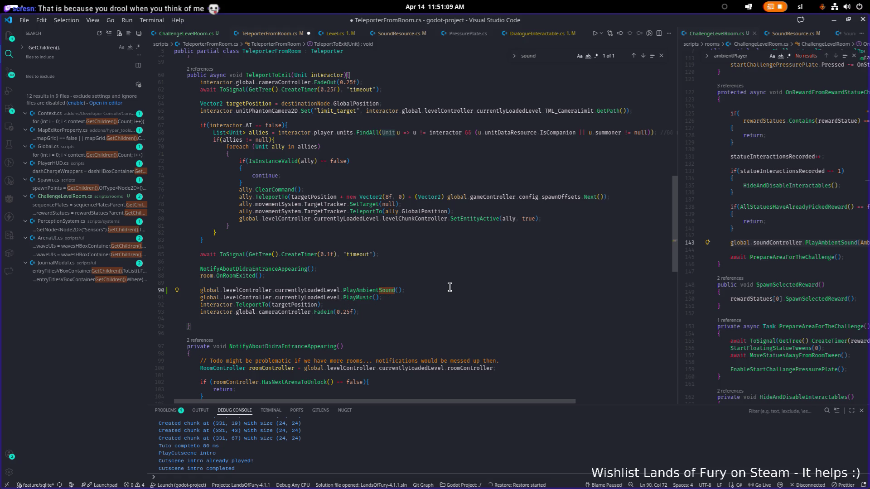
key(ctrl+s)
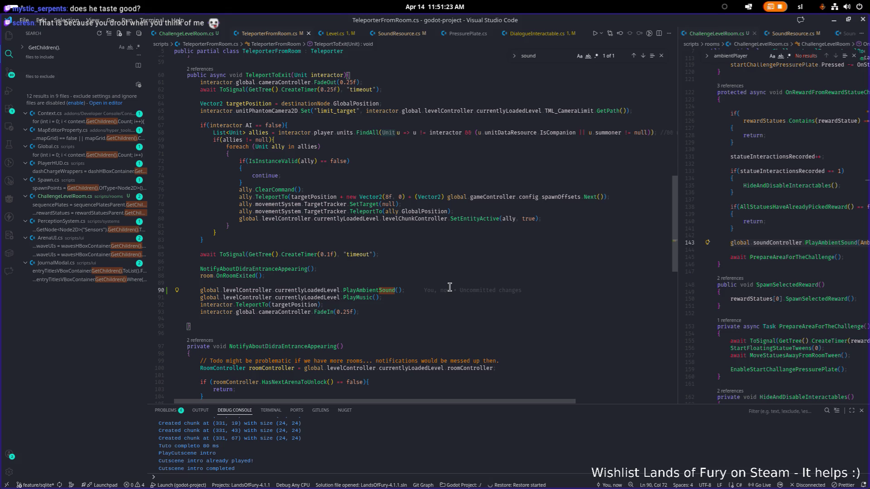
mouse_move(449, 287)
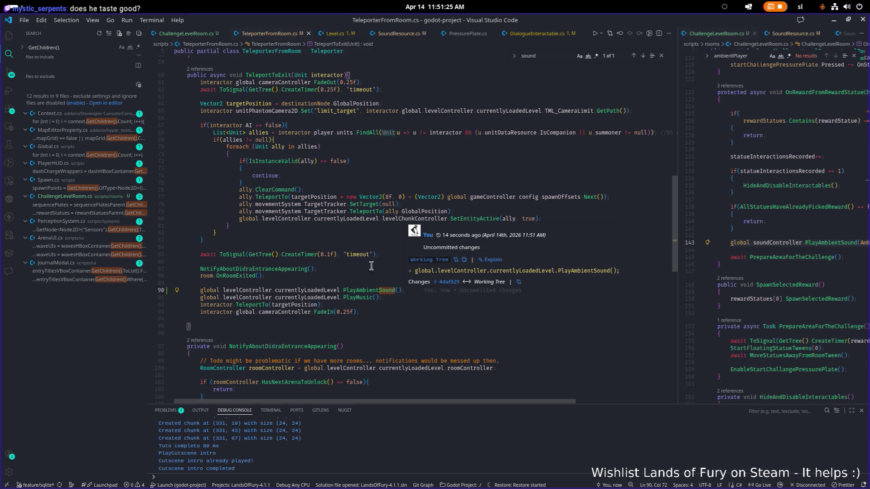
key(alt+Tab)
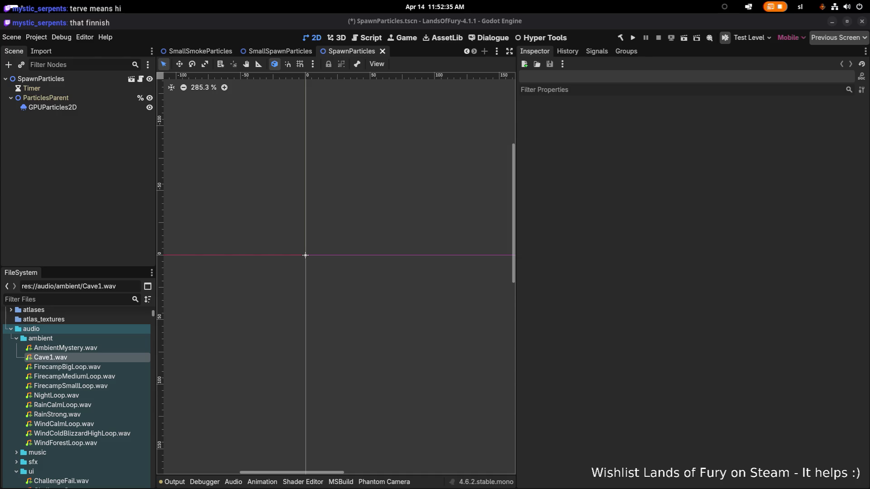
Drag the viewport/Inspector split right to widen the SpawnParticles scene viewport
drag(518, 235, 663, 243)
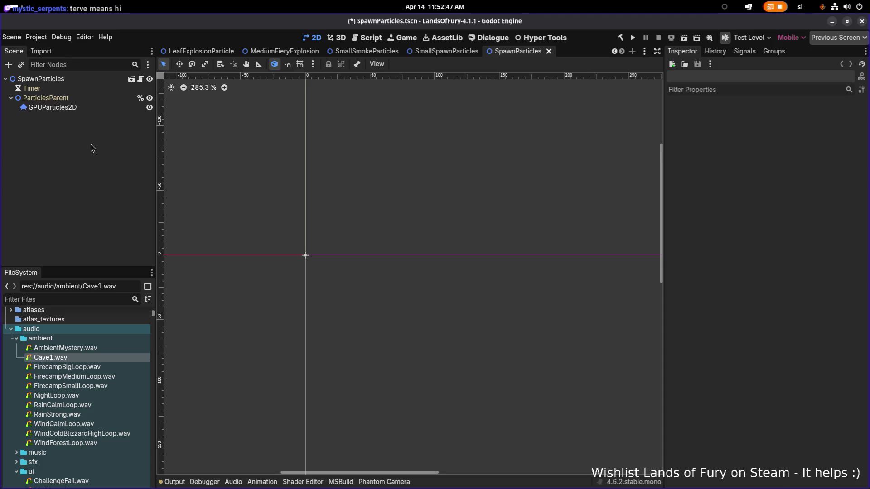
Select the GPUParticles2D and ParticlesParent nodes in the SpawnParticles scene
click(96, 109)
click(97, 100)
scroll(272, 214, up, 6)
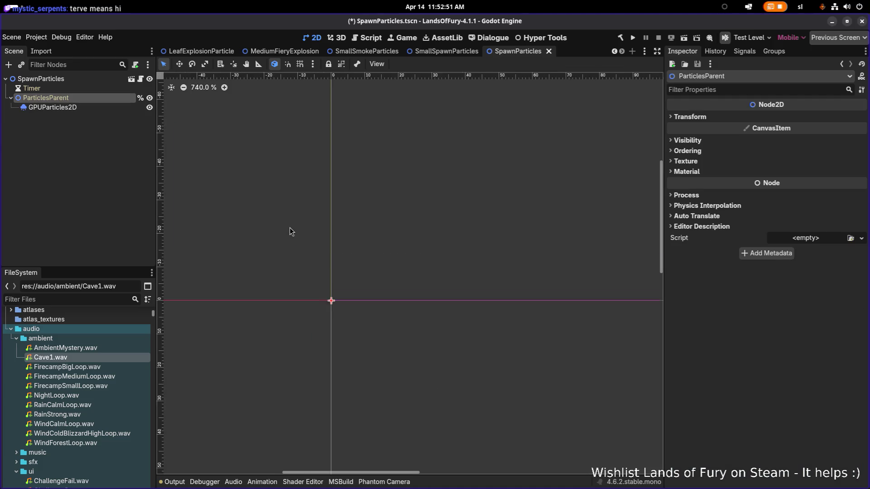
click(91, 177)
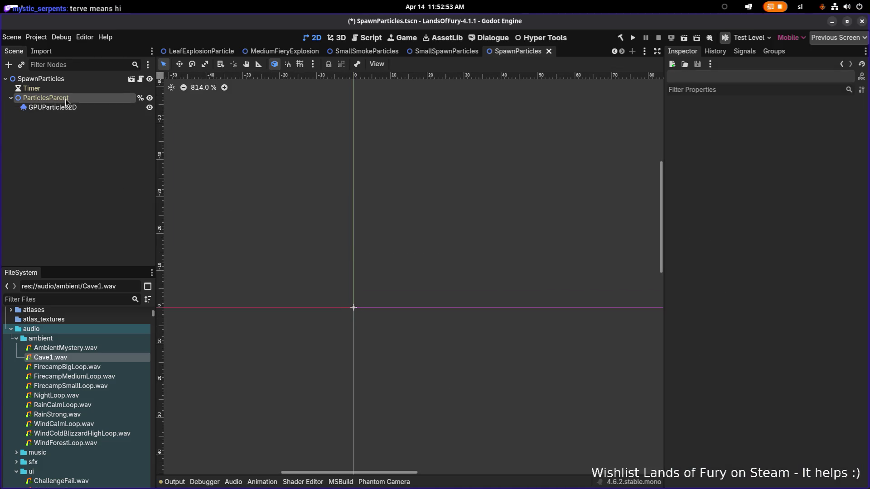
click(68, 107)
click(100, 186)
key(alt+Tab)
key(alt+Tab)
key(alt+Tab)
key(alt+shift+Tab)
key(Escape)
Open SoundConfig.tres via the 'soundco' filter, page Sound Effects to the end, and build the .NET project
click(89, 299)
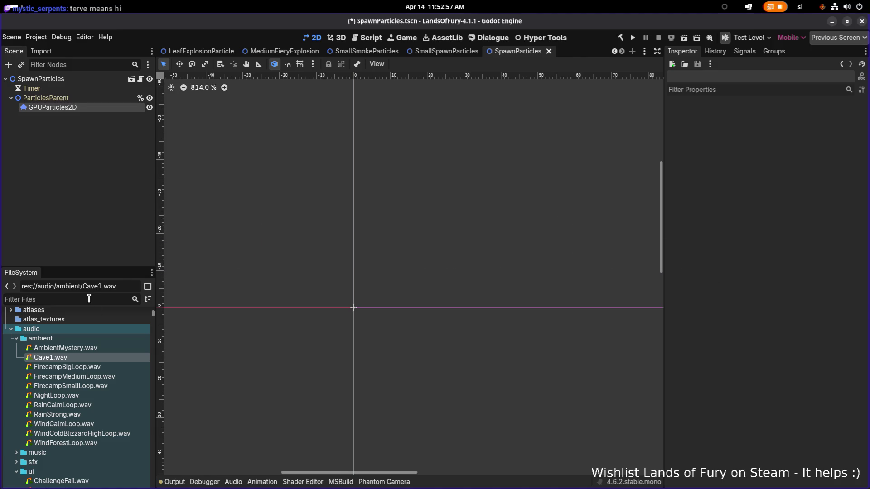
text(soundre)
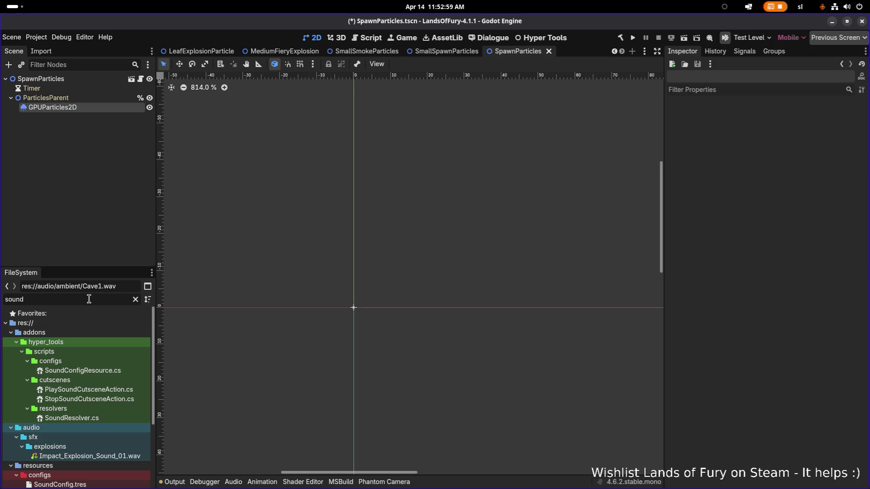
key(BackSpace)
key(BackSpace)
text(co)
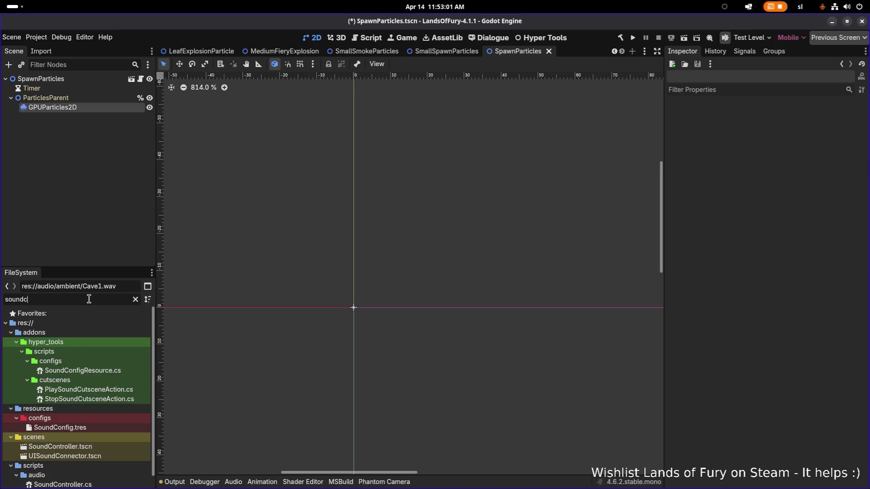
click(99, 402)
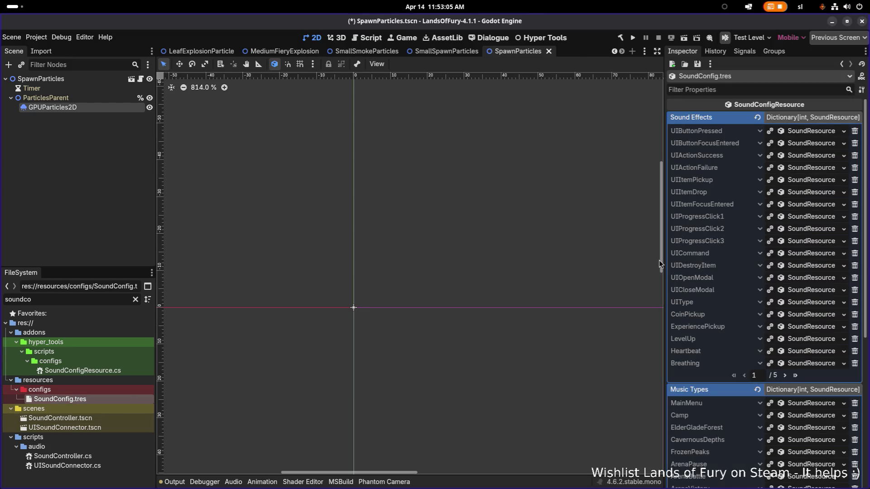
drag(662, 260, 604, 258)
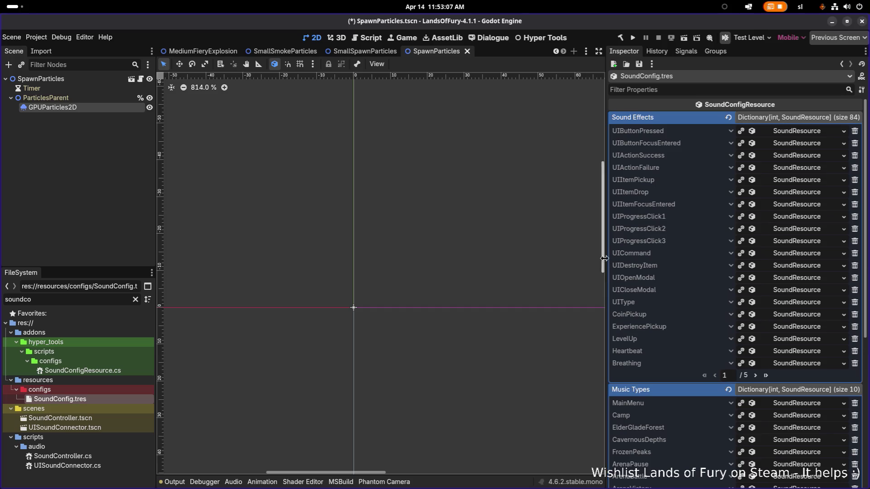
click(766, 375)
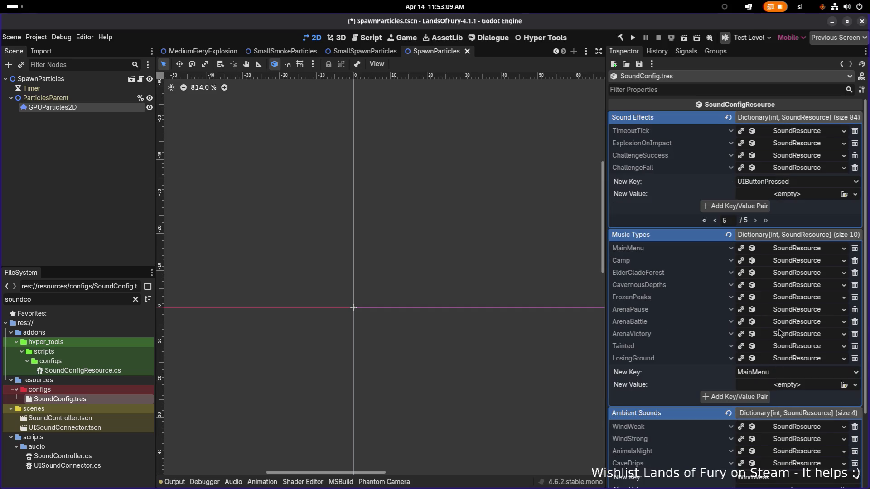
click(624, 39)
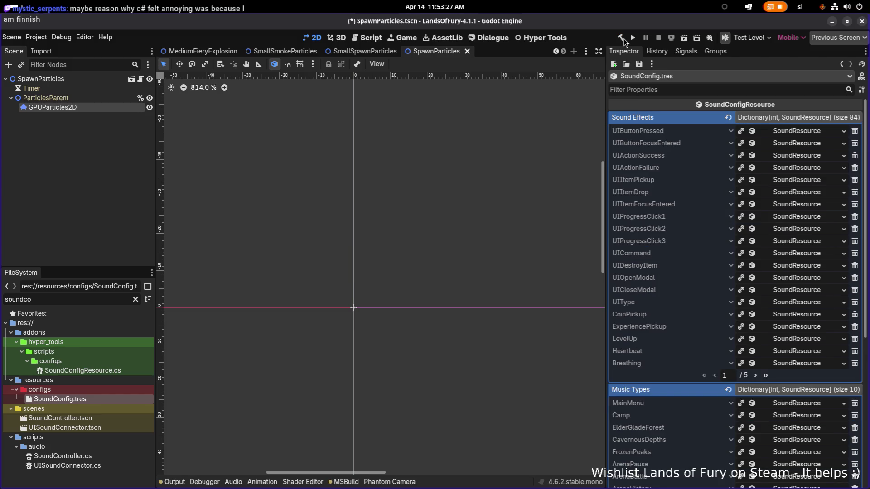
click(767, 375)
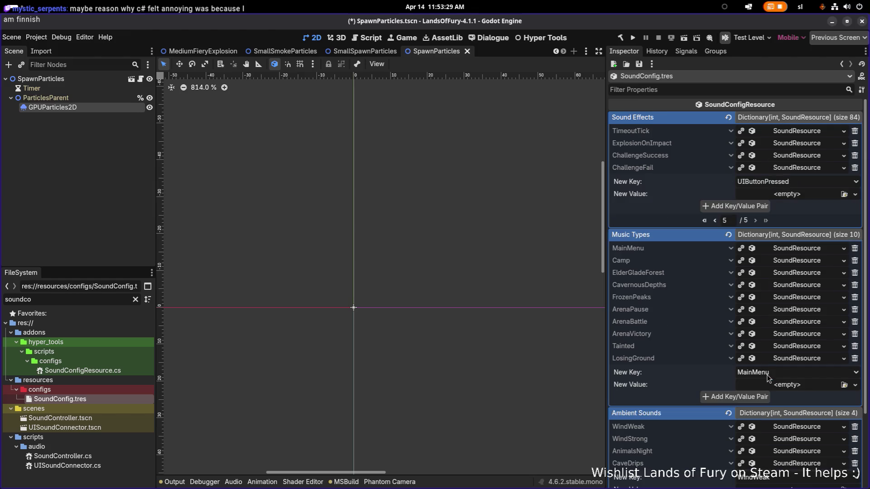
click(795, 184)
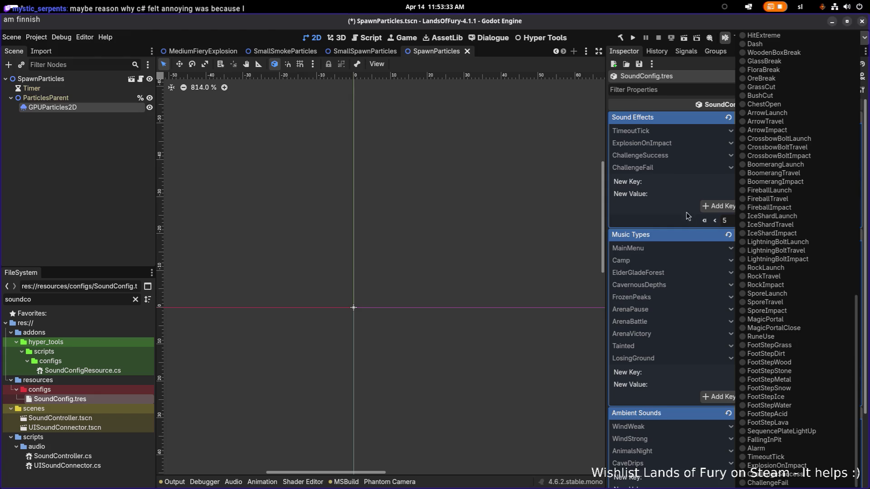
click(664, 189)
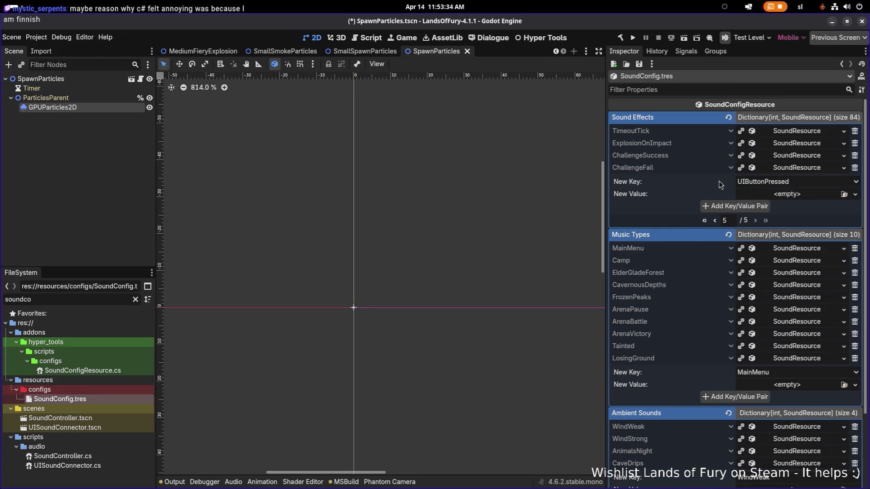
click(789, 184)
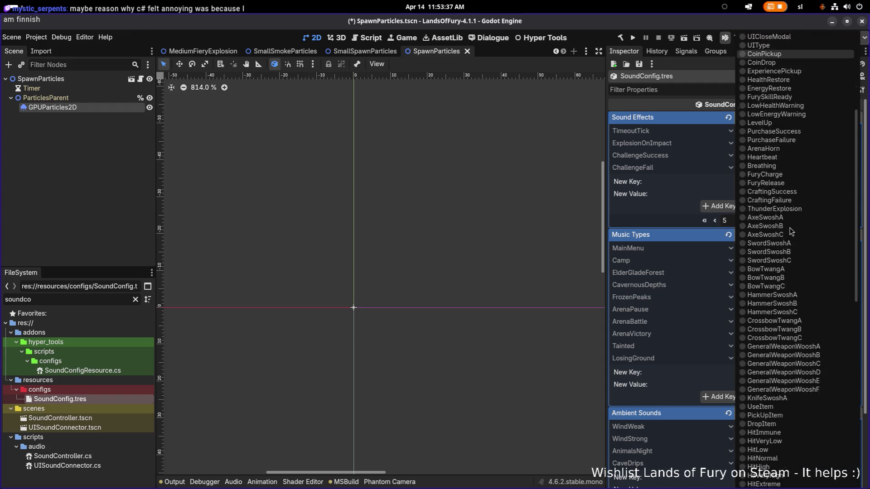
scroll(790, 231, down, 5)
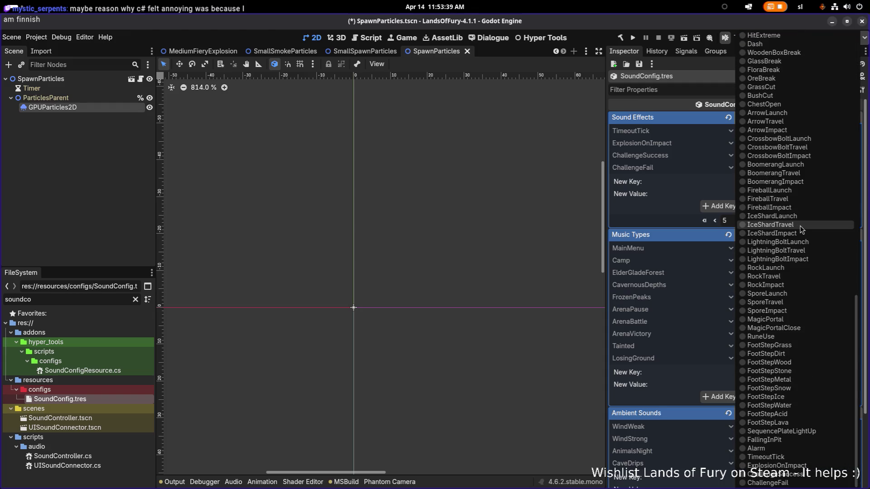
click(719, 184)
click(720, 184)
scroll(794, 244, down, 5)
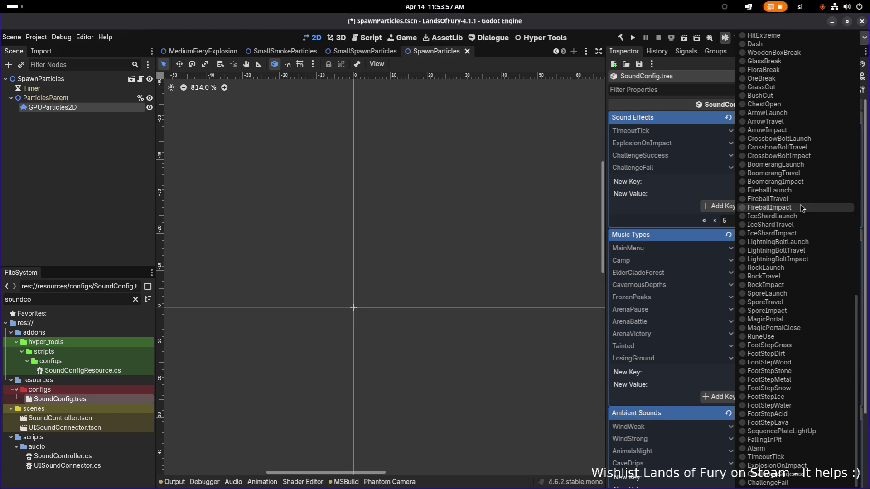
scroll(819, 230, up, 5)
scroll(819, 230, up, 10)
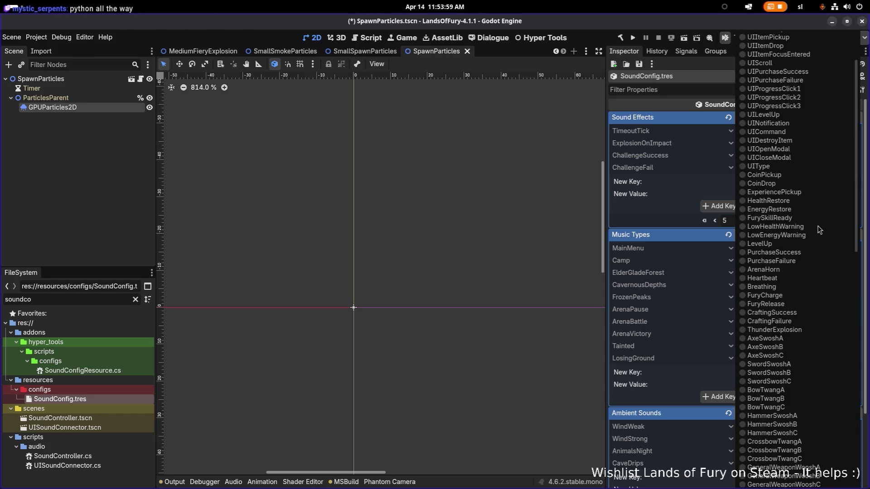
scroll(820, 230, down, 10)
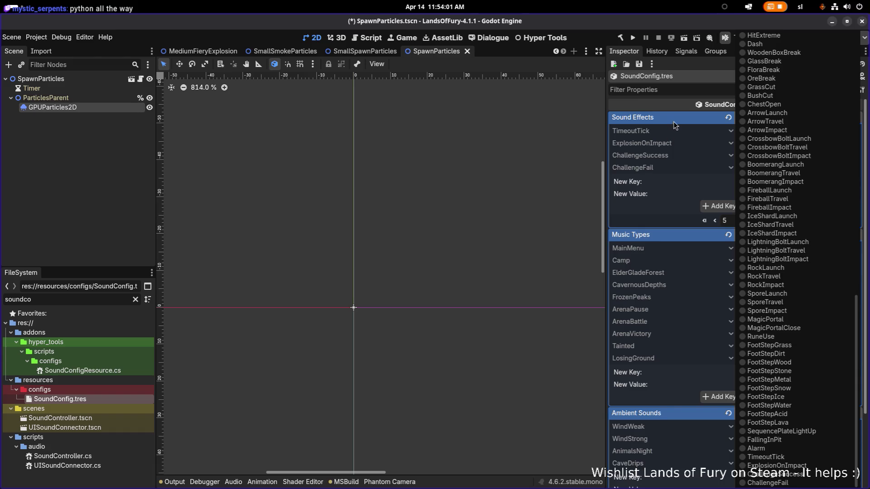
click(674, 121)
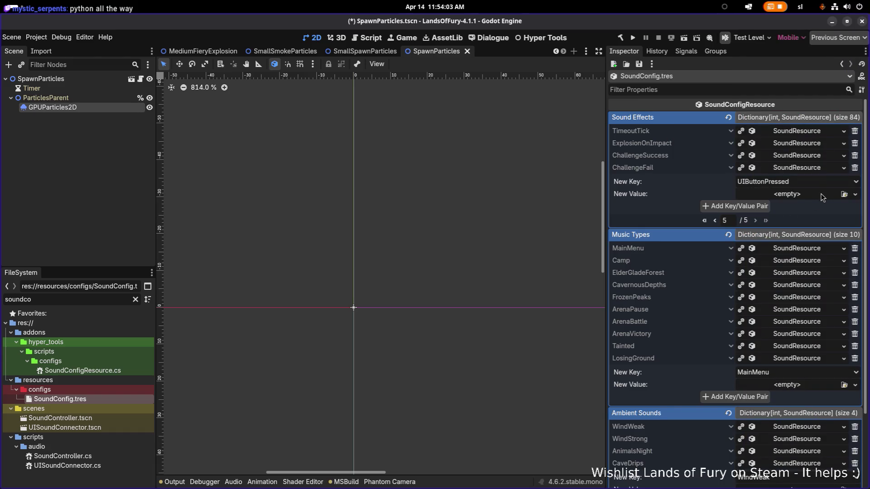
scroll(762, 276, down, 3)
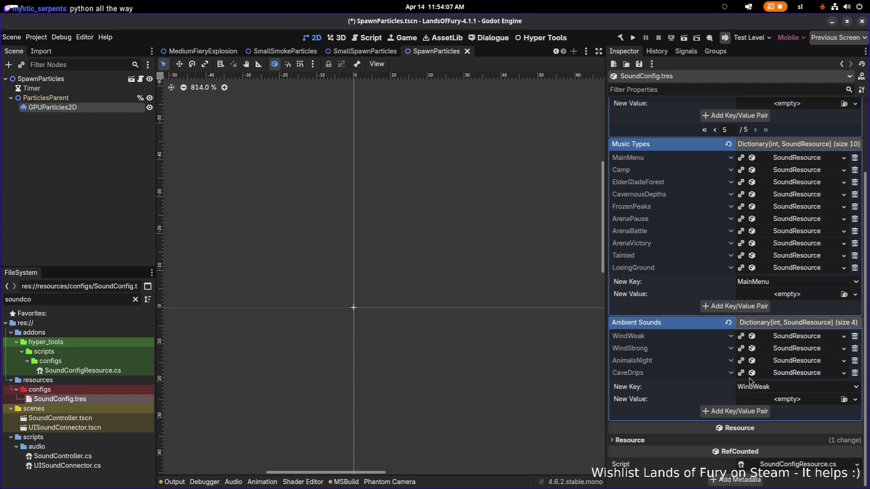
Add a Mystery key holding a new Ambient SoundResource with AmbientMystery.wav and 0 pitch randomness
click(788, 388)
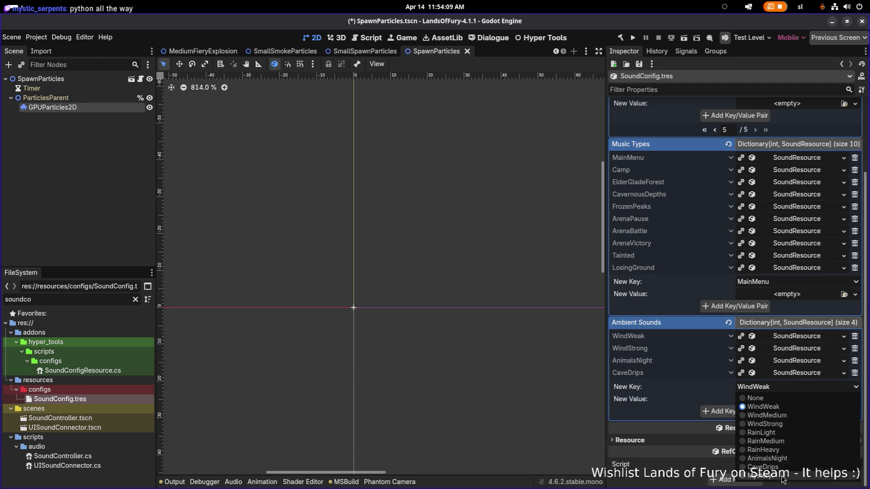
click(783, 476)
click(803, 400)
click(823, 420)
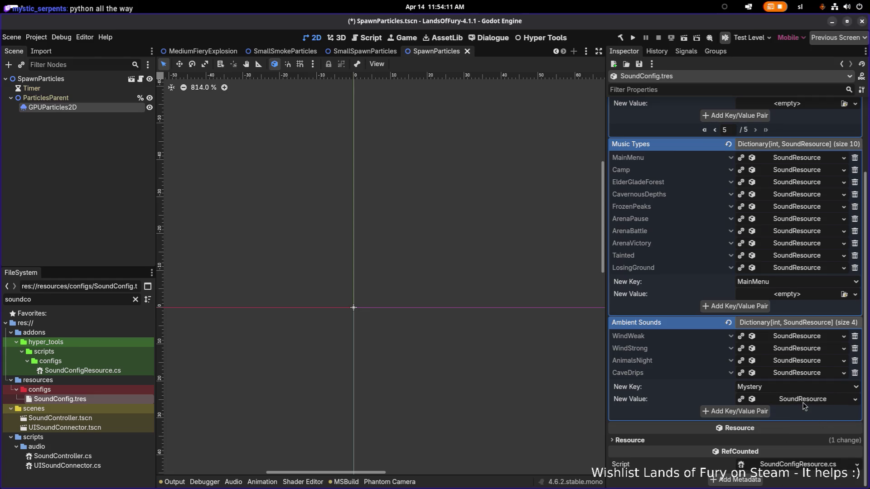
click(803, 400)
scroll(803, 401, down, 5)
click(766, 287)
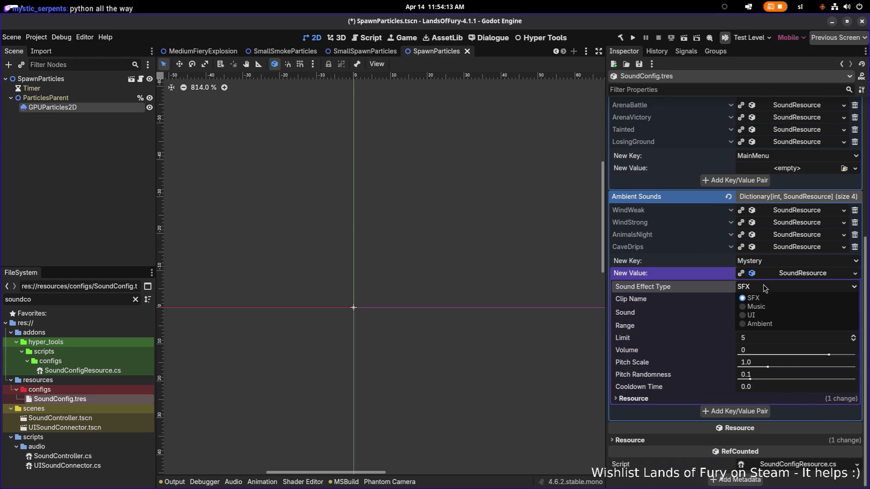
click(770, 325)
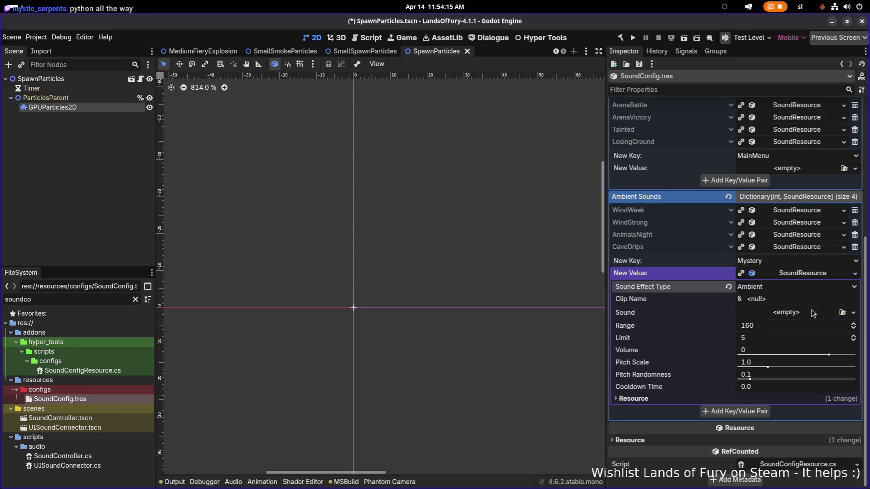
click(843, 313)
text(myste)
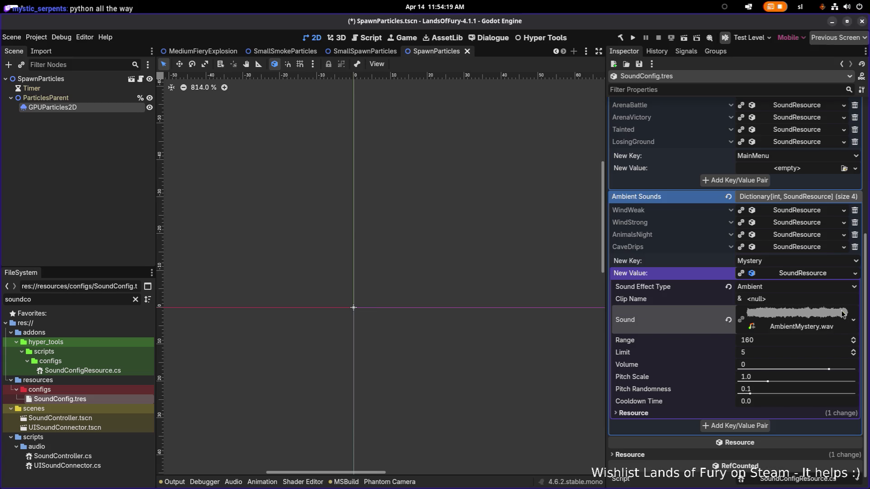
click(752, 389)
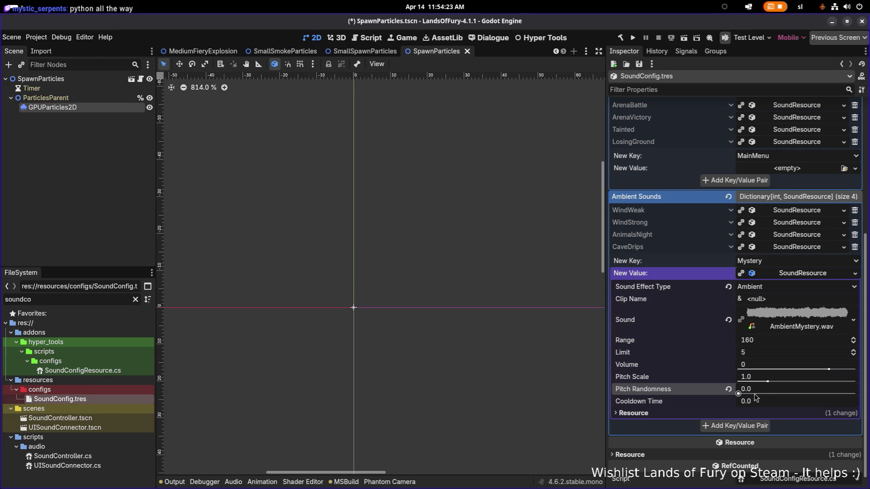
click(747, 426)
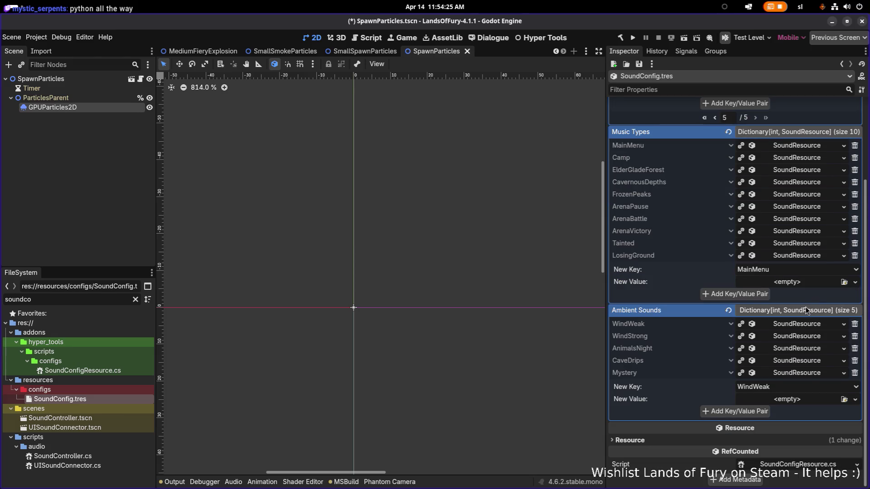
Save the SoundConfig.tres changes and run the Lands of Fury project
key(ctrl+s)
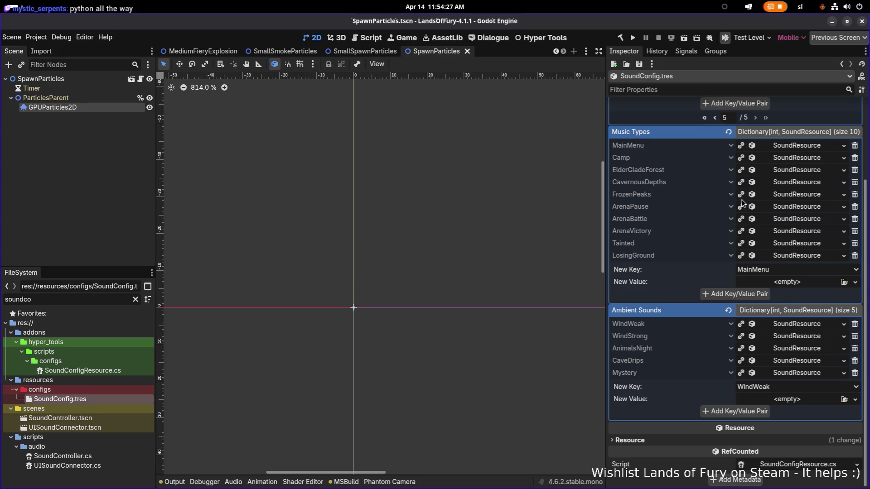
click(633, 39)
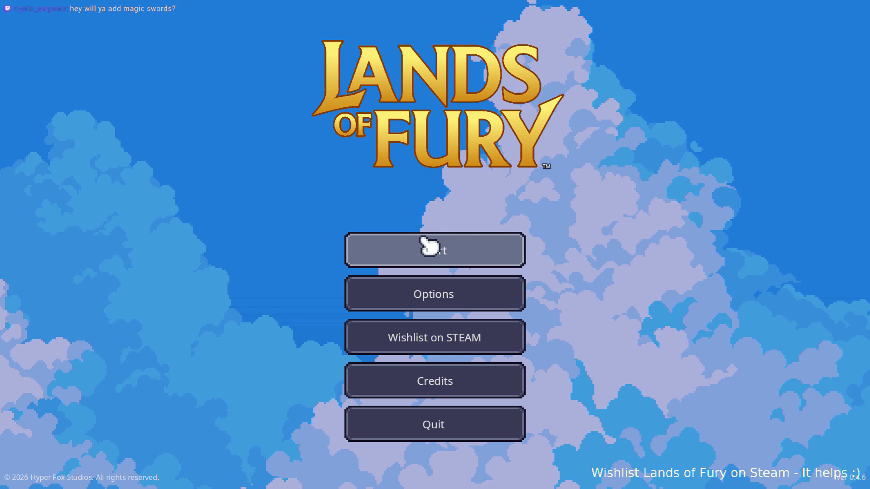
Load the first profile and warp through the teleport pad into the cave challenge room
click(426, 245)
click(408, 244)
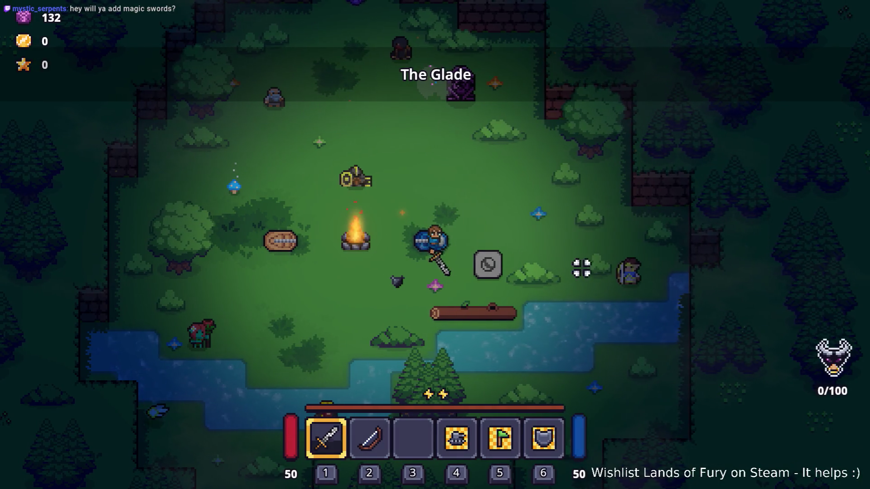
key(d)
key(e)
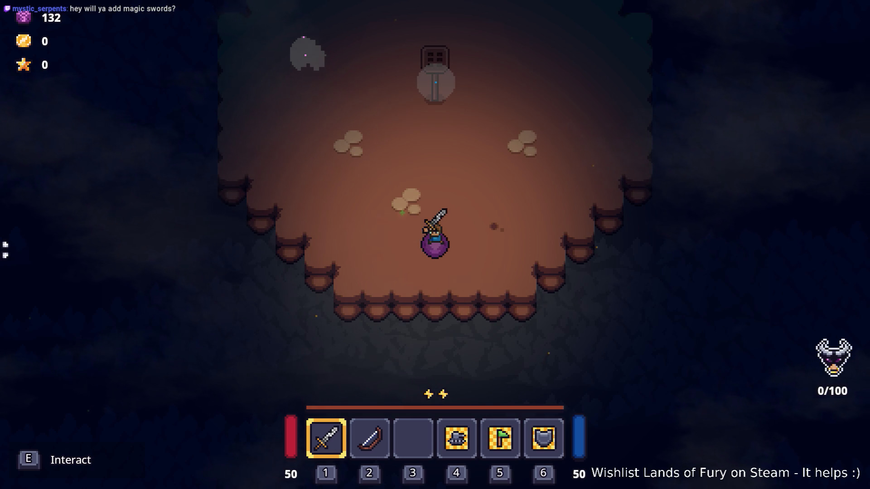
click(403, 198)
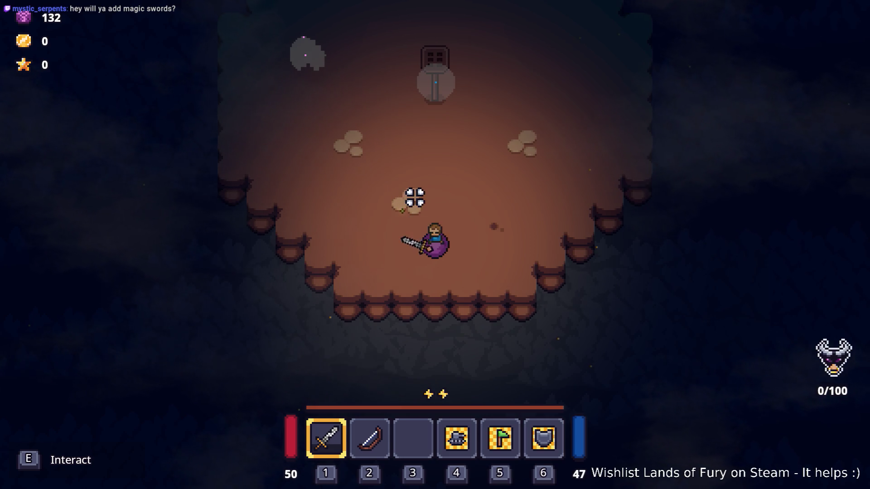
Walk the hero around the three statues in the cave, then leave the game window
key(w)
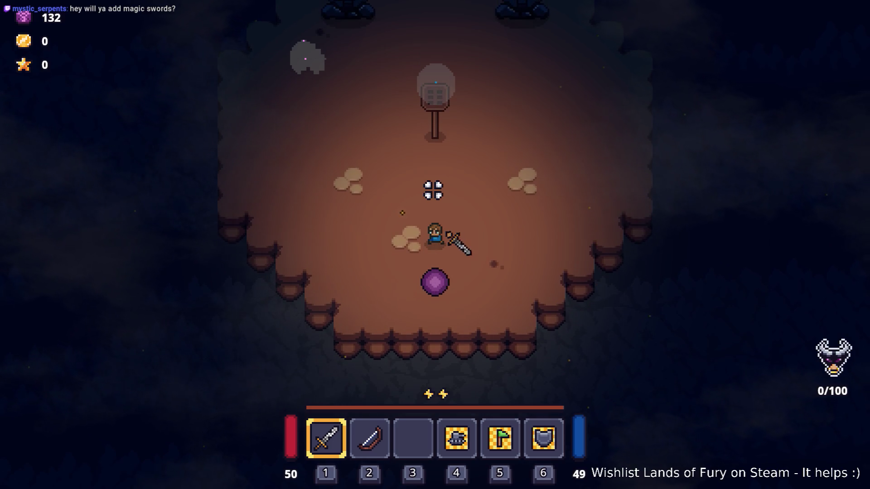
key(a)
key(w)
key(w)
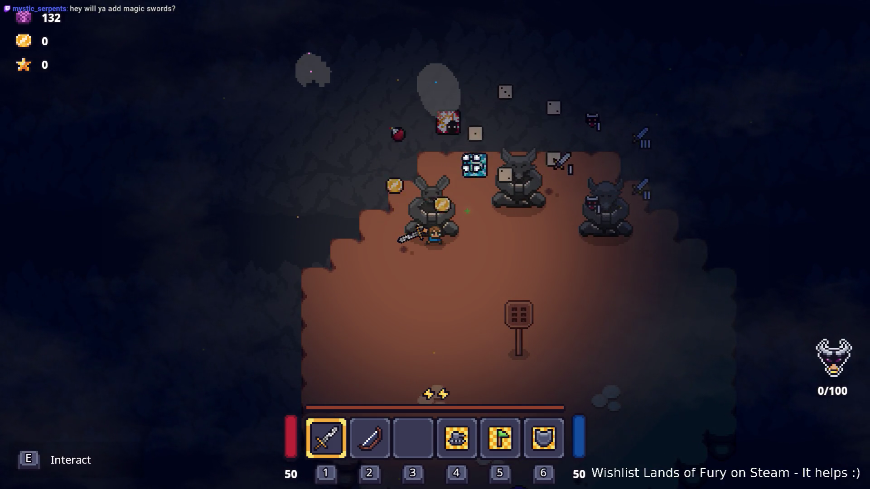
key(d)
key(d)
key(w)
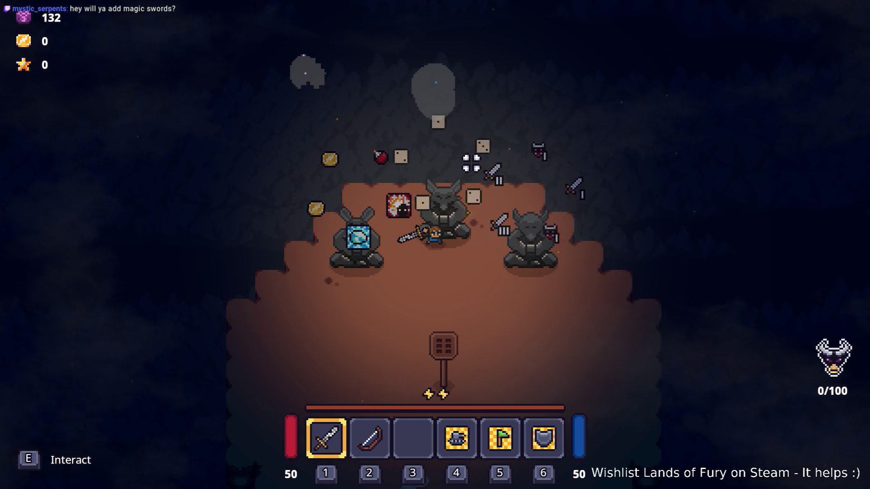
key(d)
key(s)
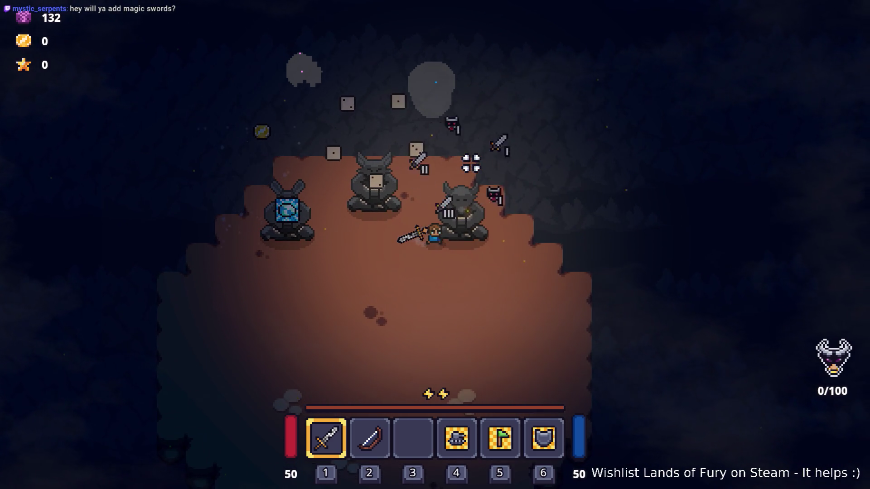
key(s)
key(a)
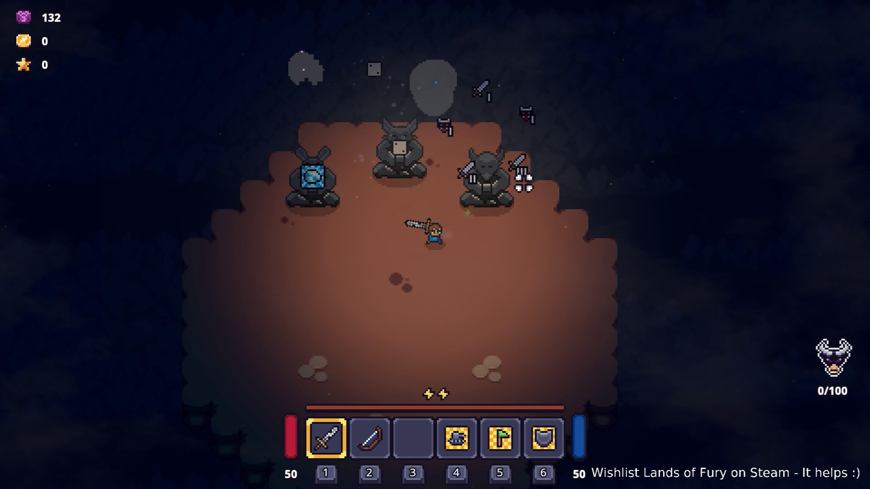
key(w)
key(d)
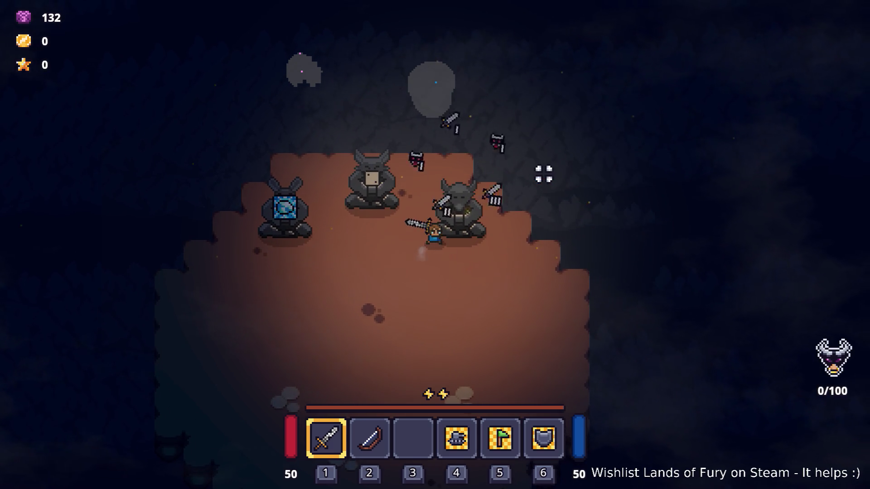
key(a)
key(s)
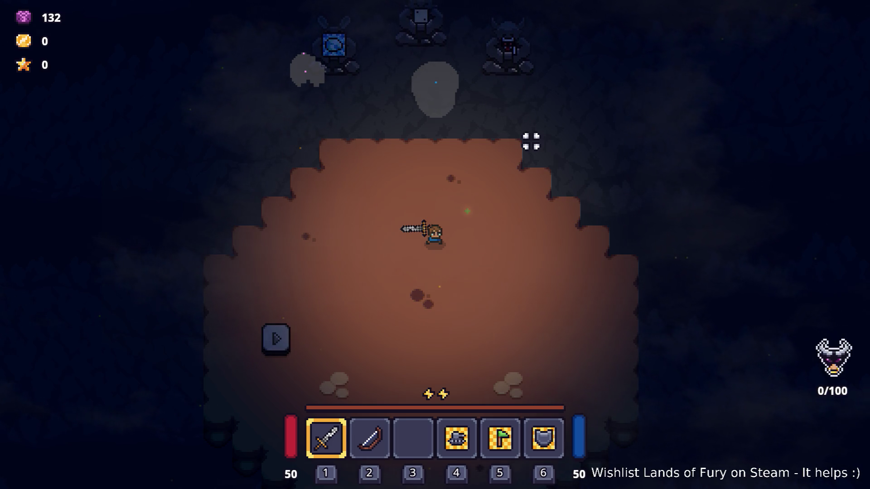
key(alt+Tab)
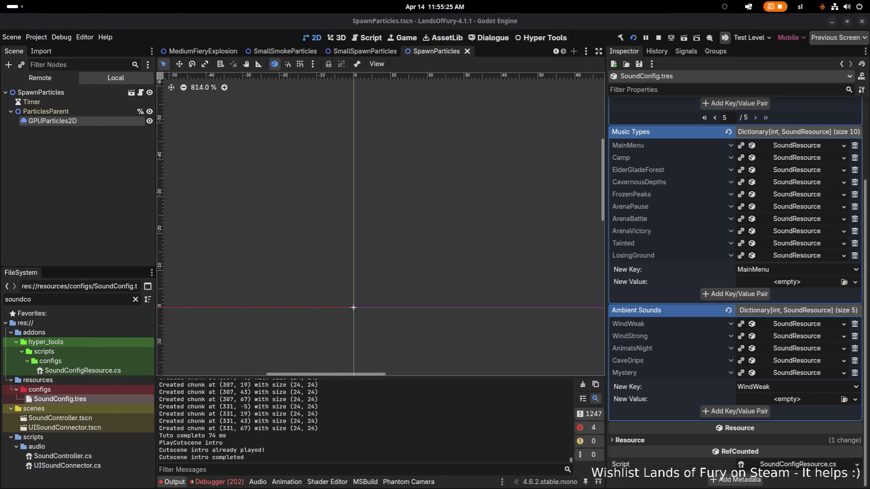
Review the error list in Godot's debugger panel
click(218, 482)
scroll(287, 422, down, 15)
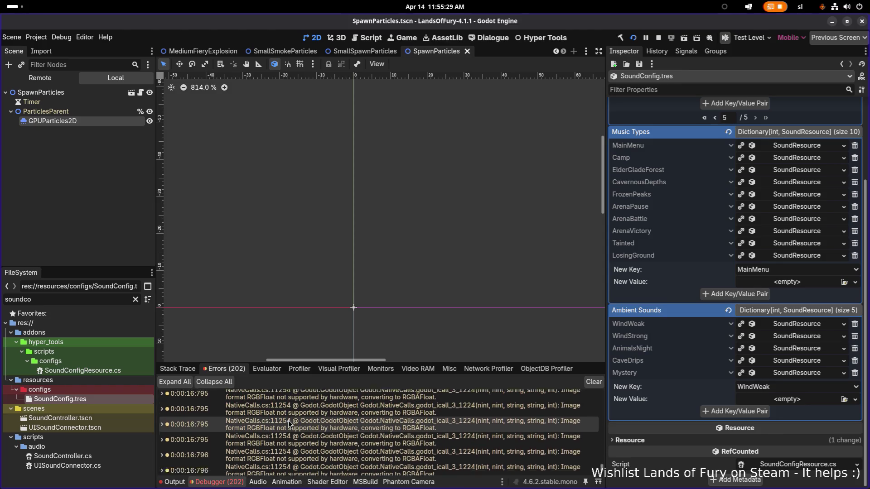
scroll(289, 423, up, 5)
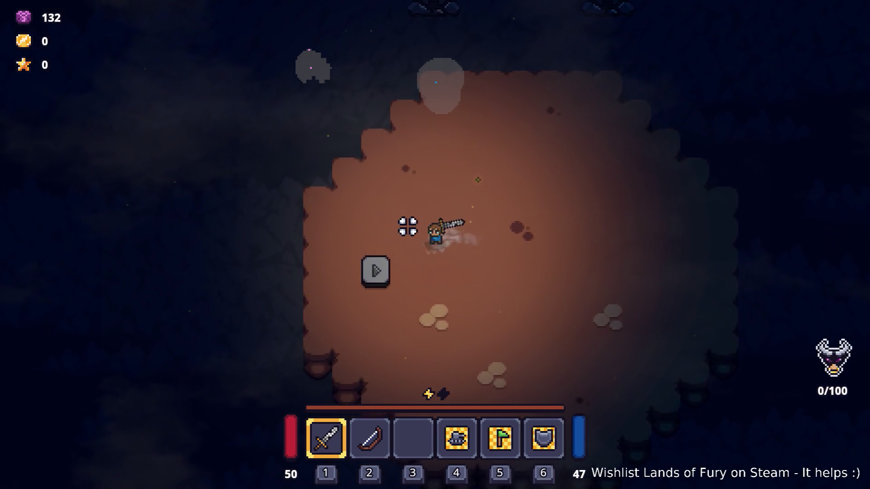
Quit the running game from its pause menu and switch to Visual Studio Code
key(w+d)
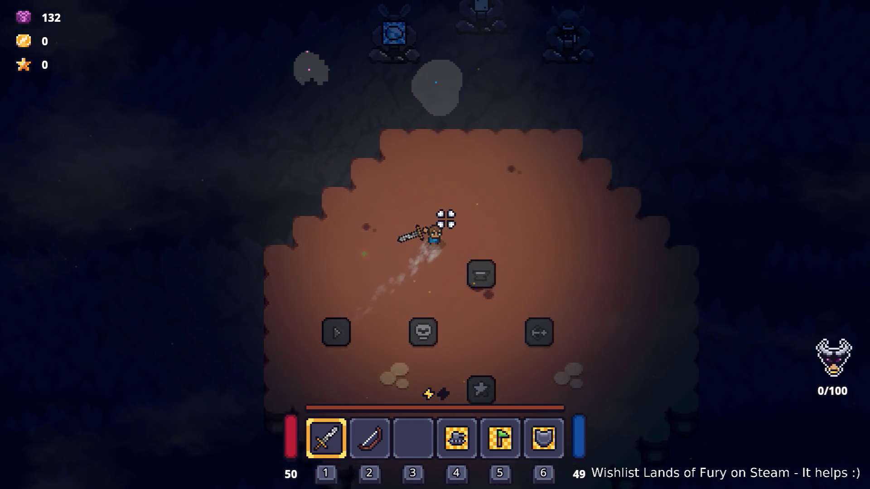
click(524, 210)
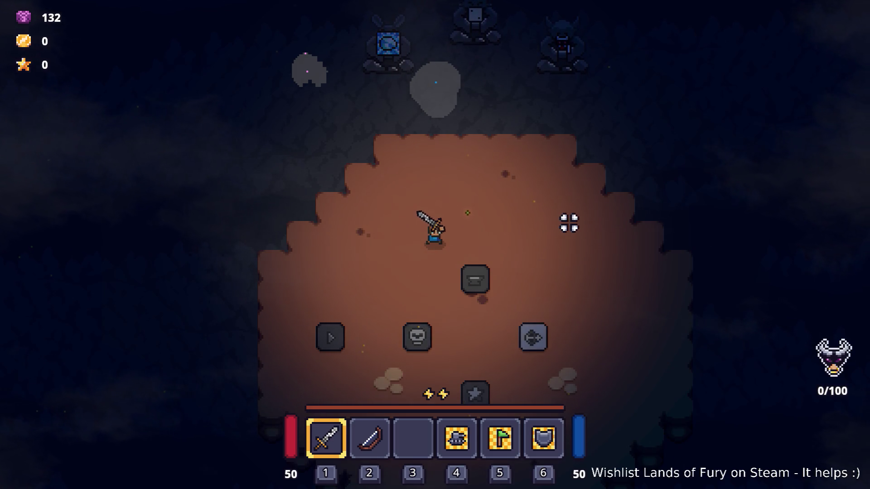
key(Escape)
click(453, 423)
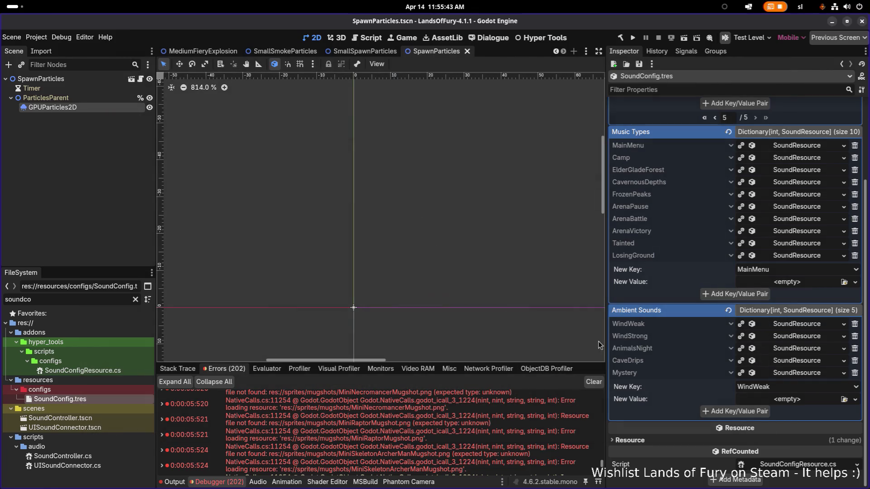
key(alt+Tab)
click(445, 249)
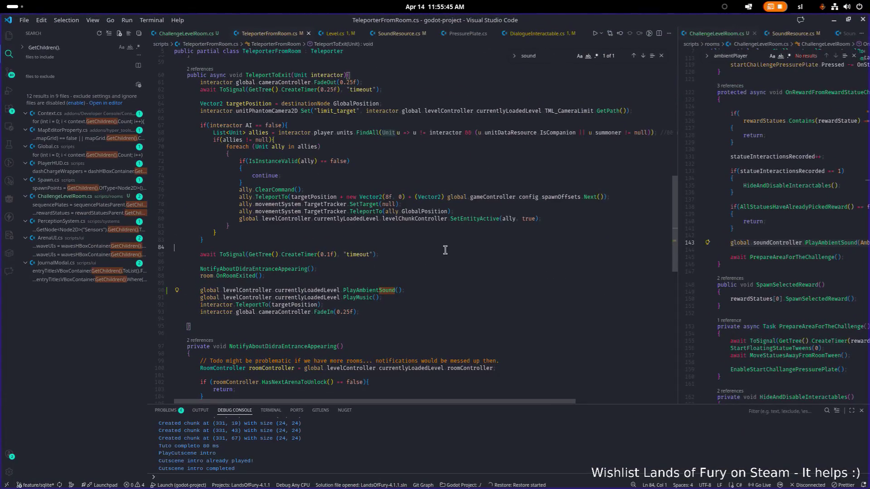
Close TeleporterFromRoom.cs and jump to the sound call on line 143 of ChallengeLevelRoom.cs
double_click(385, 290)
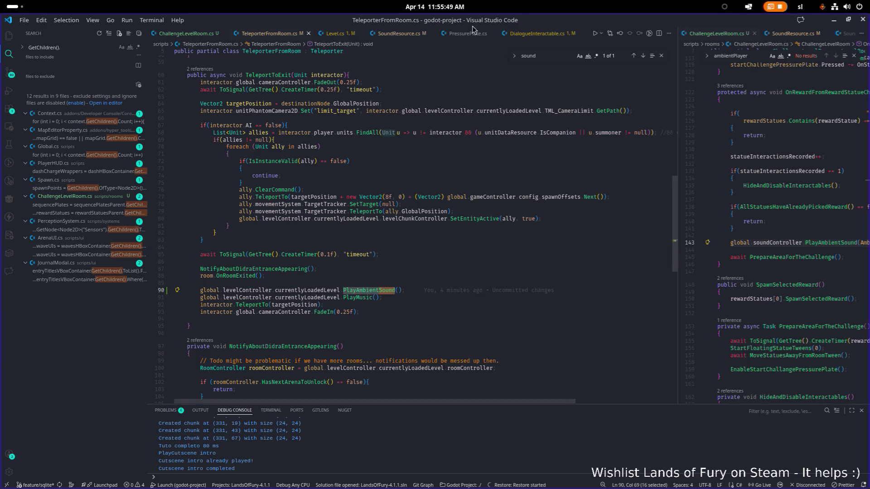
middle_click(257, 36)
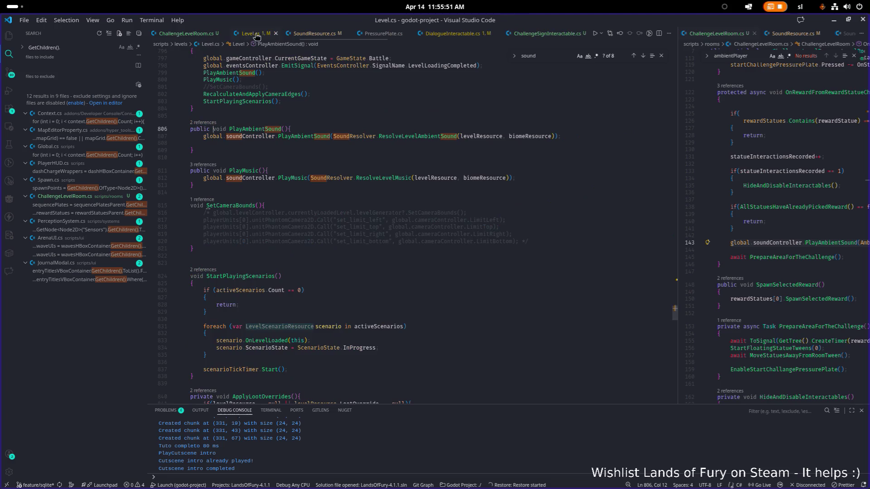
key(ctrl+Page_Up)
key(ctrl+f)
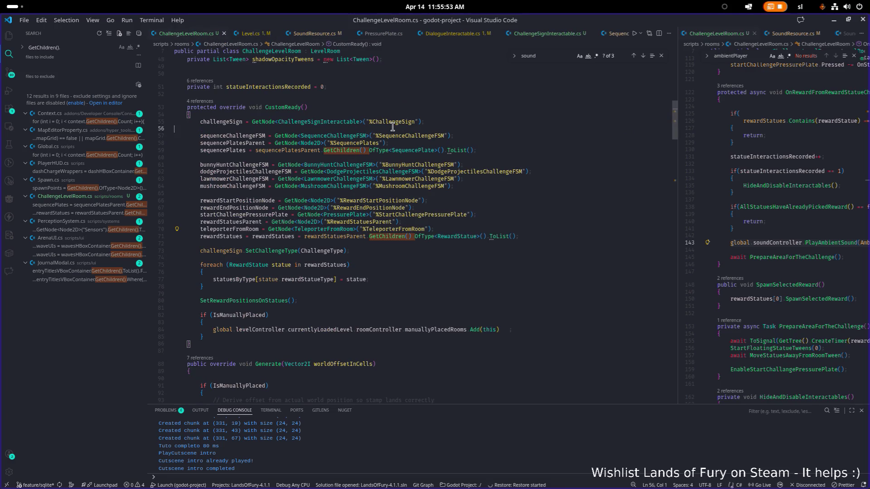
key(Return)
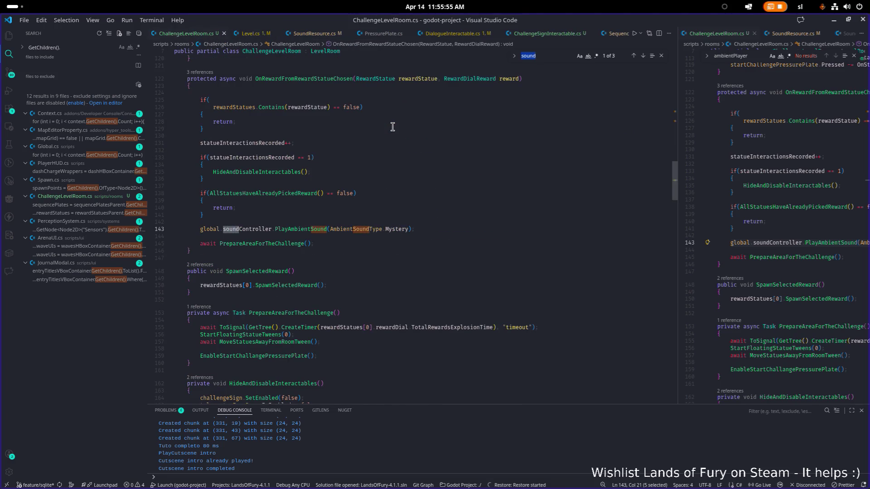
Select the Mystery ambient sound call on line 143
click(475, 228)
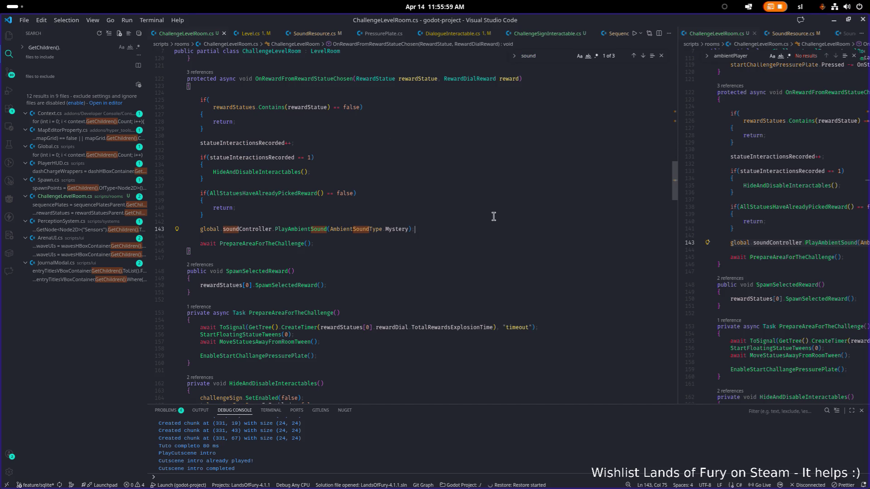
key(shift+Home)
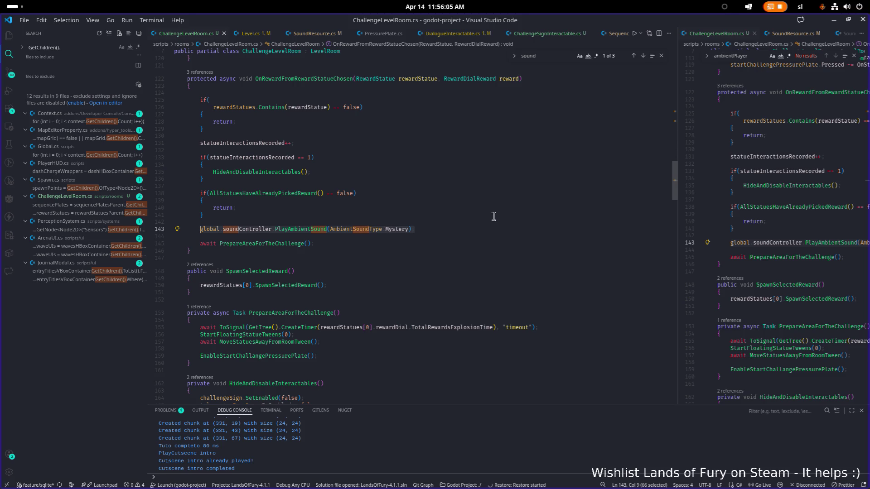
key(End)
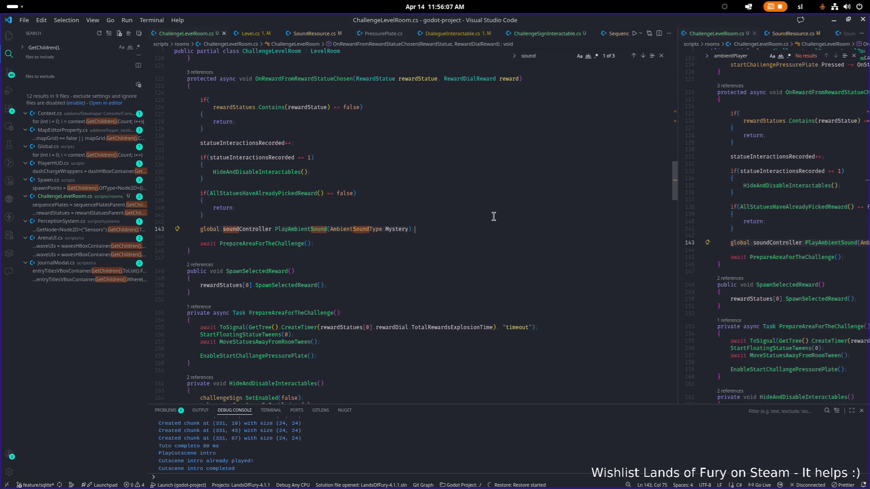
key(shift+Home)
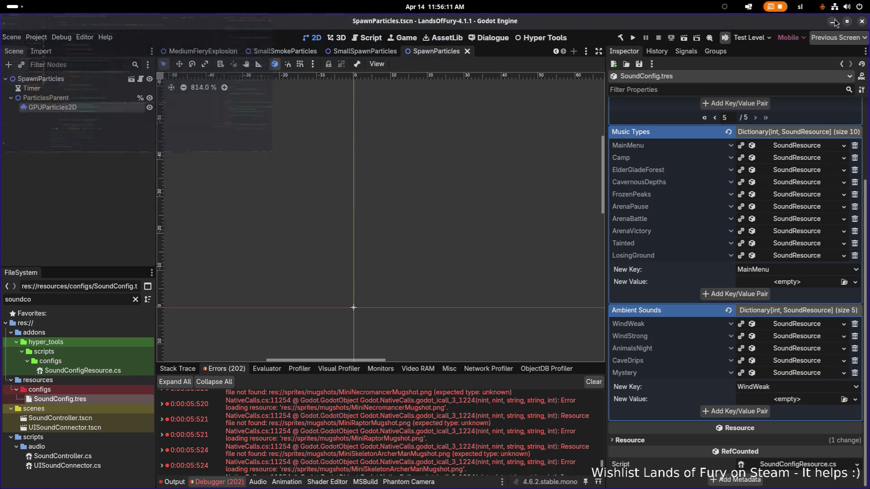
Check Godot's audio bus layout, then return to Visual Studio Code
click(834, 20)
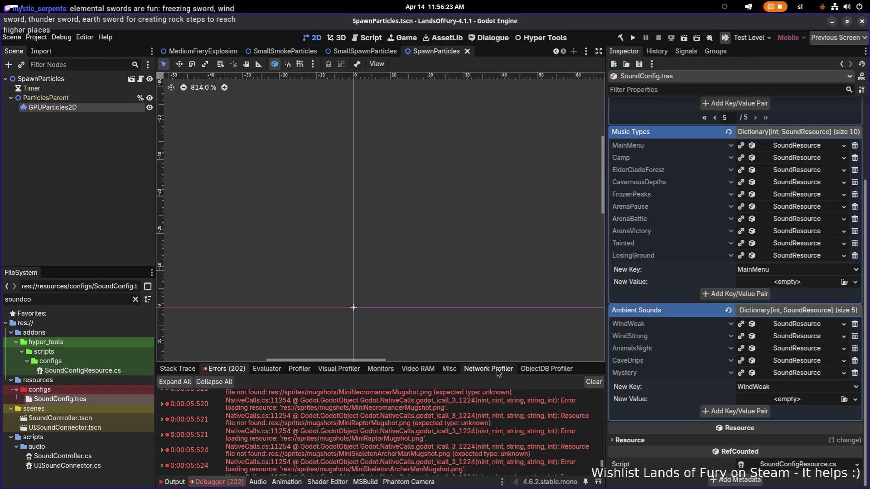
click(257, 482)
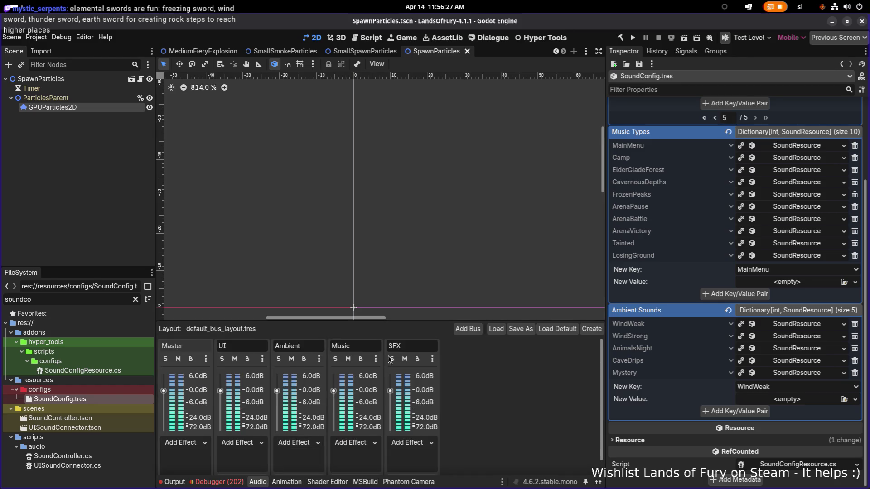
key(alt+Tab)
key(alt+Tab)
key(alt+Tab)
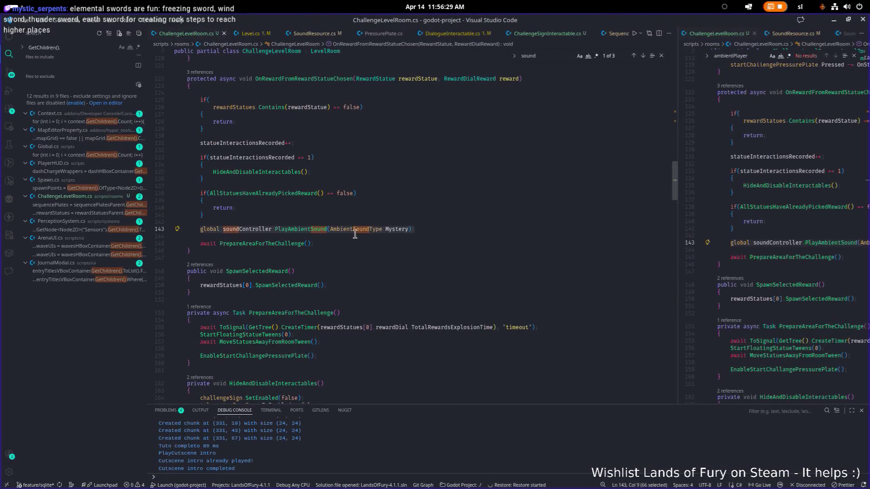
Put a breakpoint on line 143's PlayAmbientSound call and go back to Godot
click(149, 229)
click(448, 252)
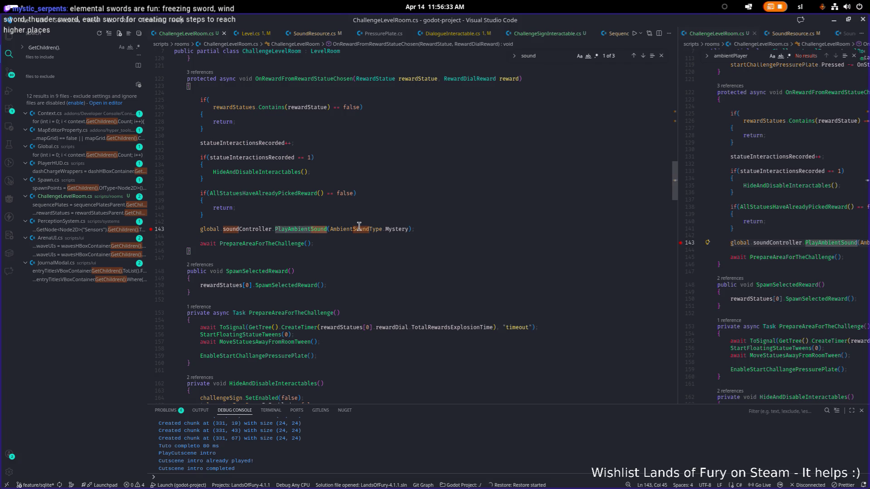
click(392, 293)
key(alt+Tab)
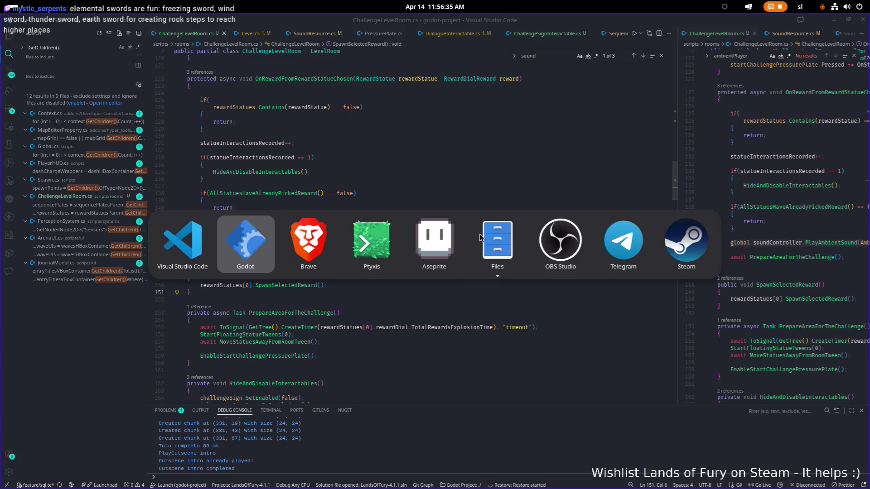
key(alt+Tab)
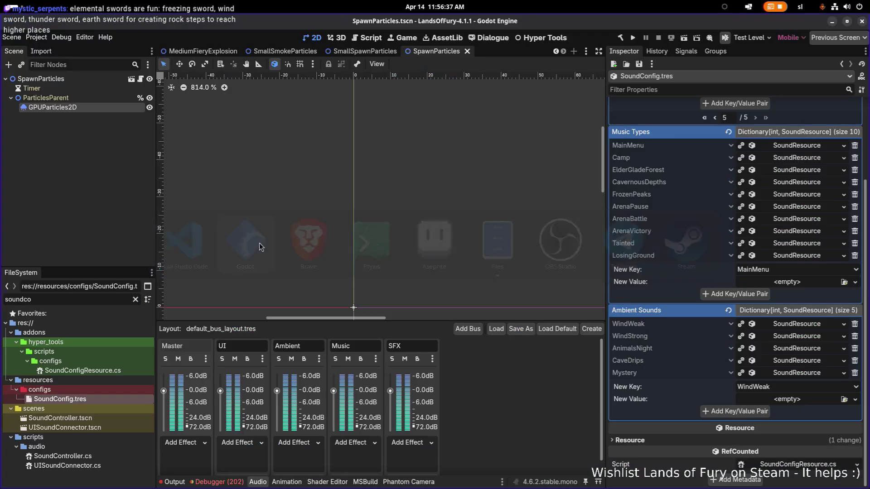
Save SoundConfig.tres and expand the Mystery entry to preview the AmbientMystery.wav clip
click(639, 64)
click(648, 75)
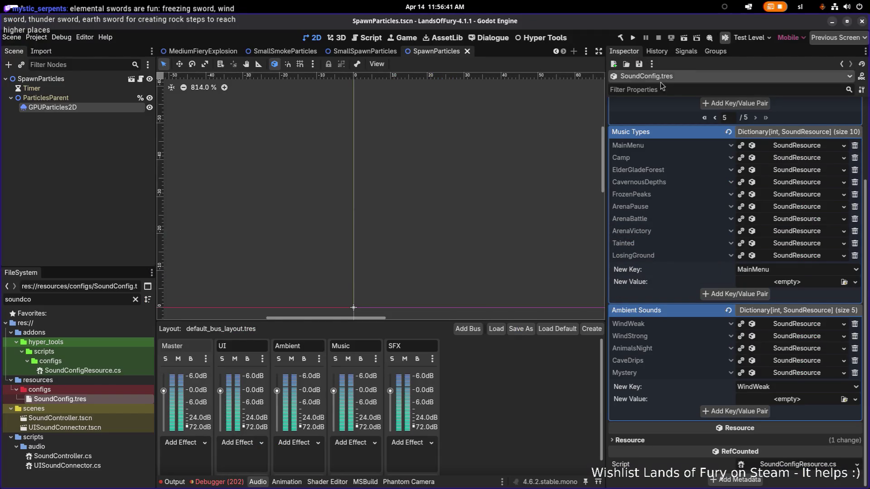
click(804, 372)
scroll(804, 377, down, 1)
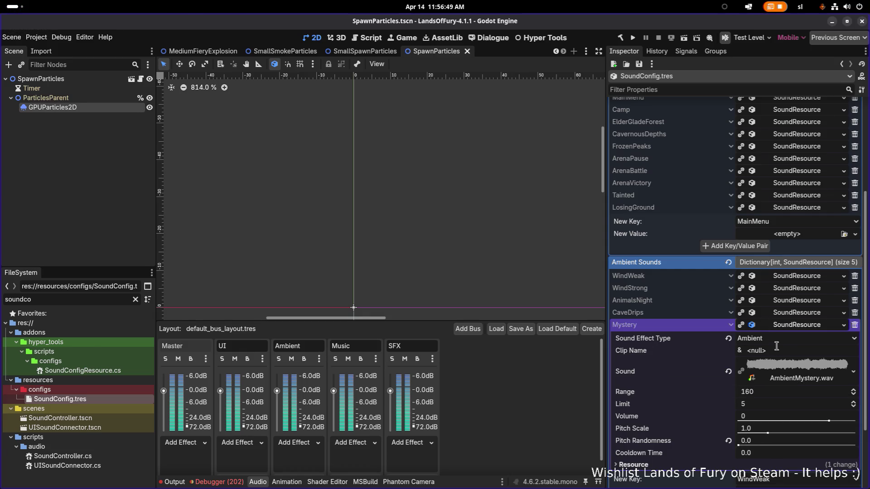
click(781, 368)
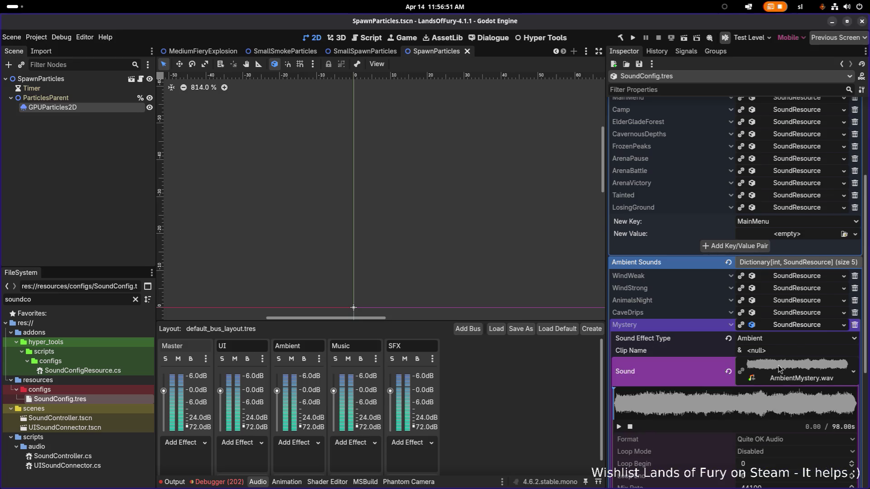
click(619, 427)
scroll(770, 385, down, 4)
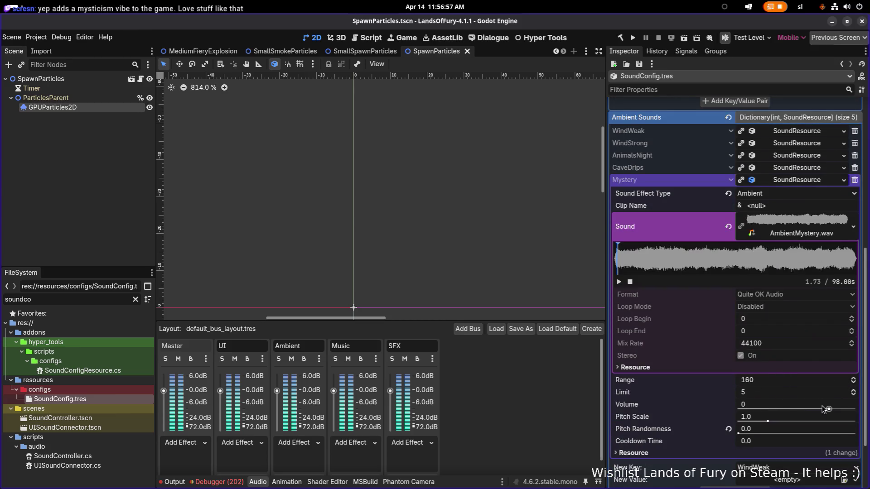
Set the Mystery ambient sound's Volume to -10 and save it
key(ctrl+s)
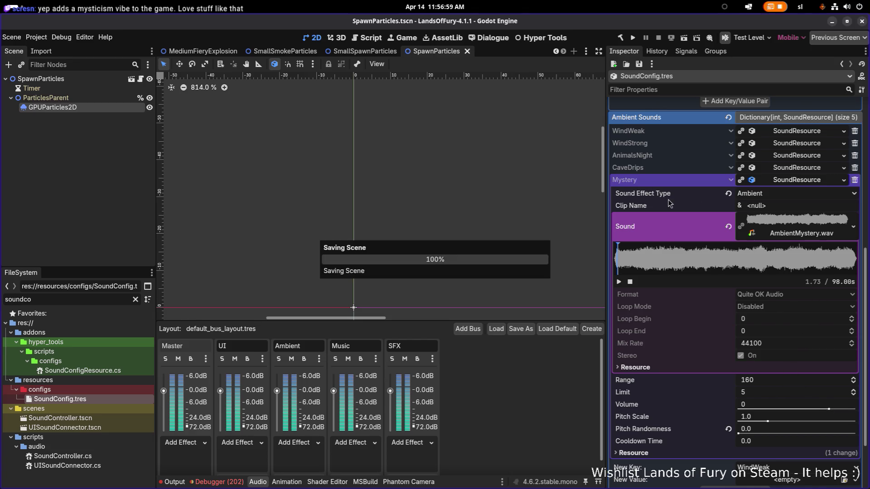
click(772, 408)
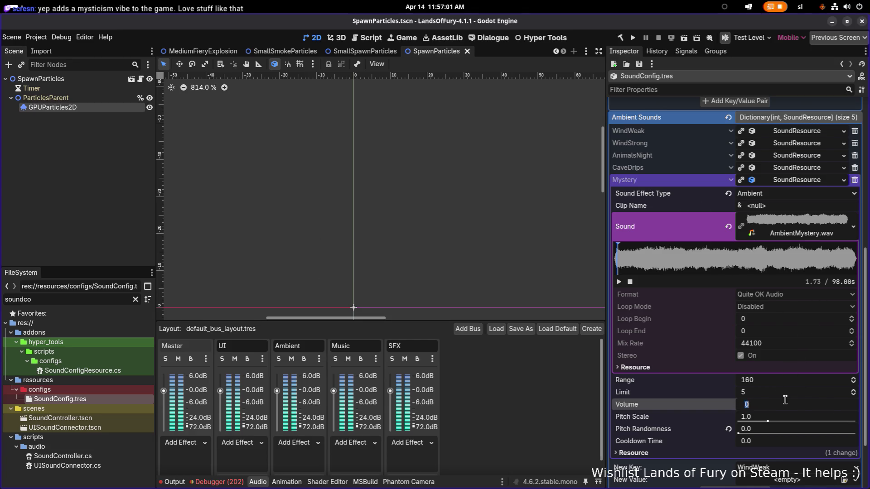
text(-5)
key(Return)
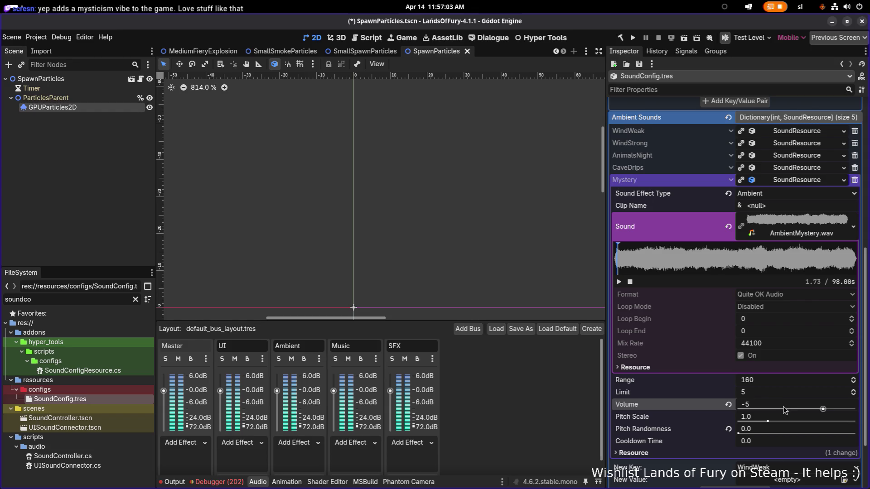
click(789, 406)
text(-10)
key(Return)
key(ctrl+s)
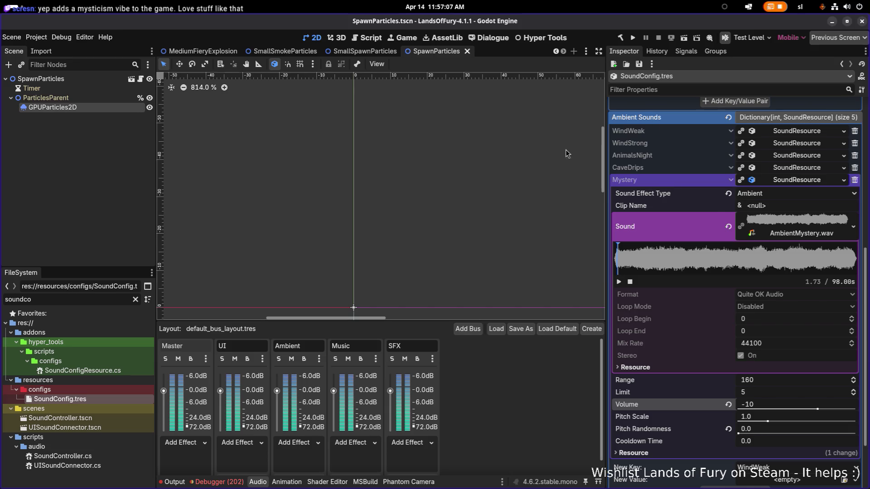
Start a debug run of the game from Visual Studio Code with F5
key(alt+Tab)
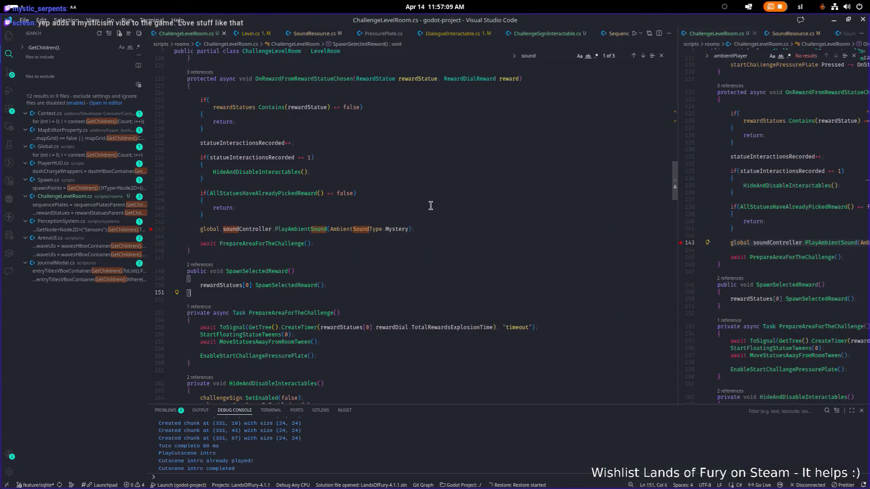
click(336, 237)
key(F5)
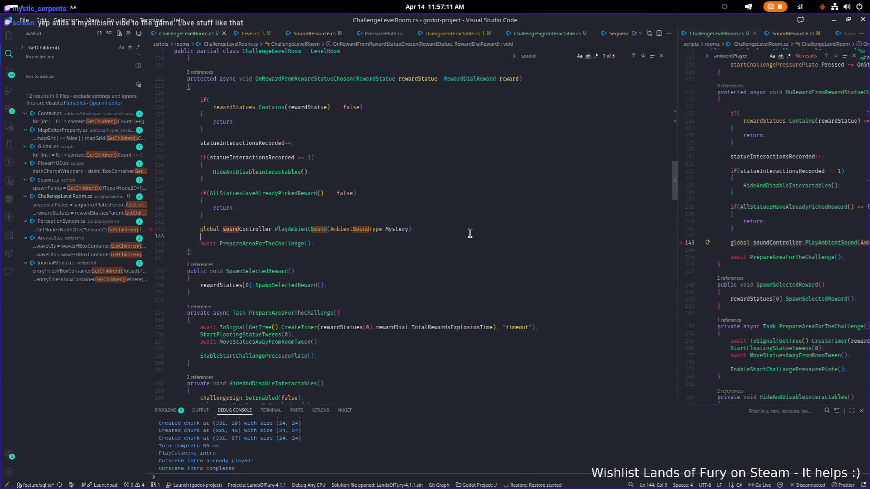
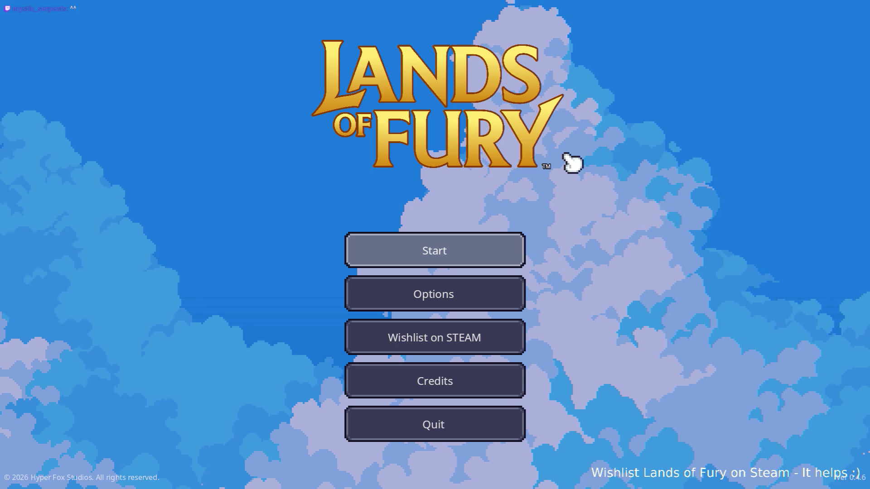
Start a new run, walk through the arena to the right statue, and interact with it
key(Return)
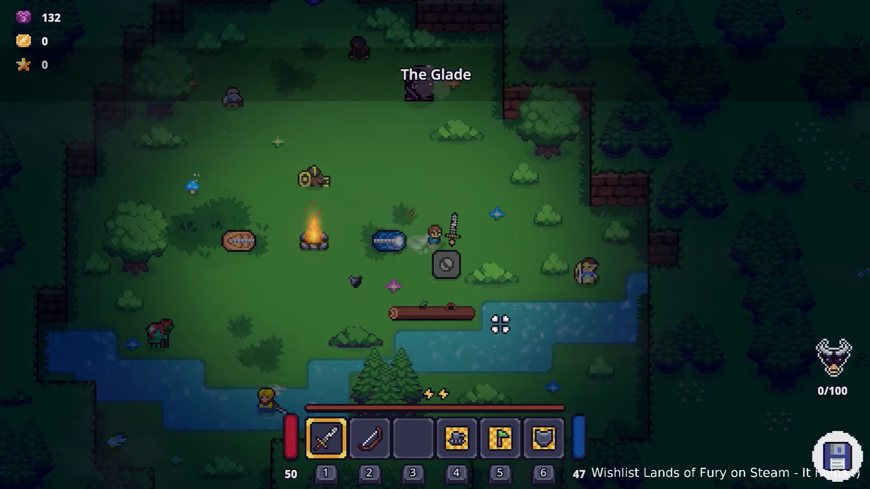
key(w)
key(w)
key(a)
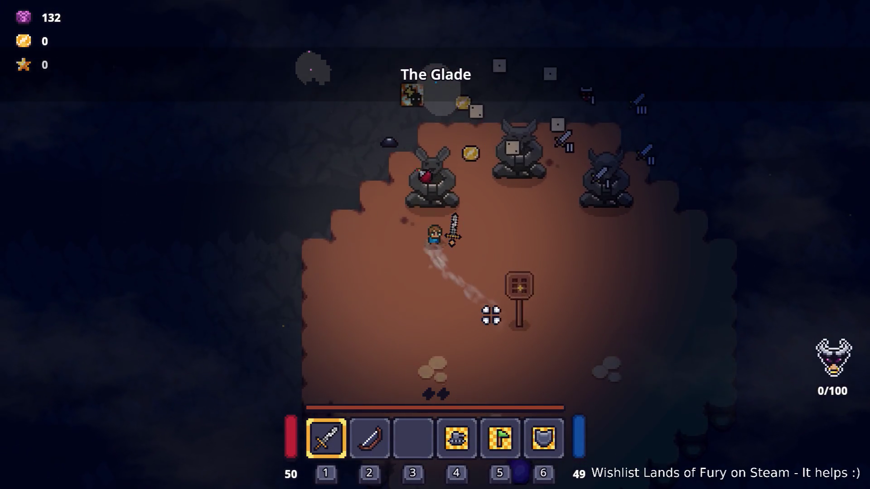
key(d)
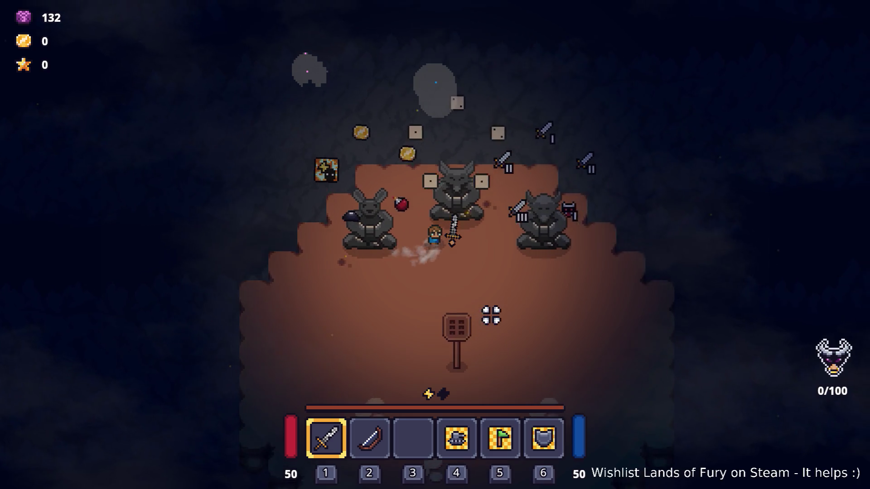
key(d)
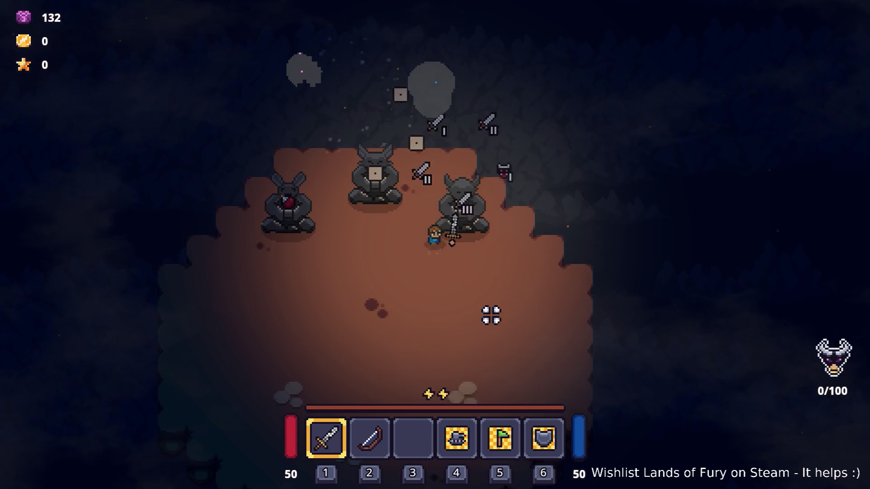
key(d)
key(a)
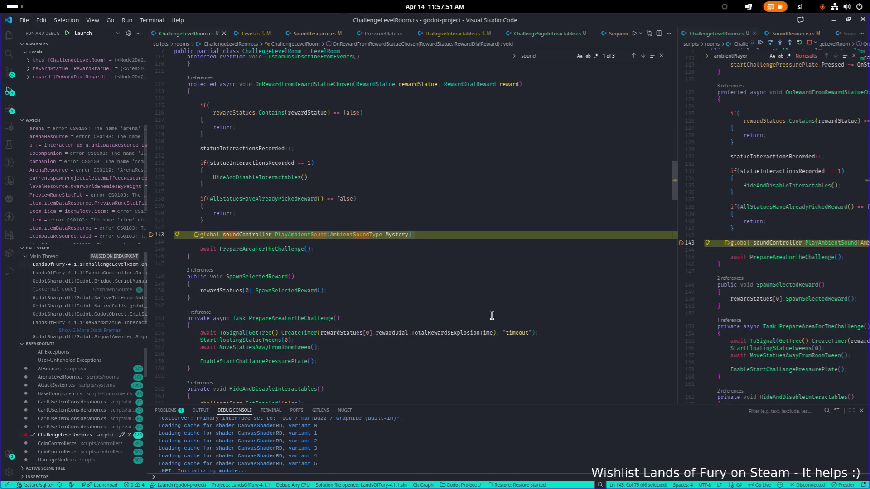
Jump to PlayAmbientSound in SoundController.cs, read through it, then resume the game and swing the sword
mouse_move(306, 235)
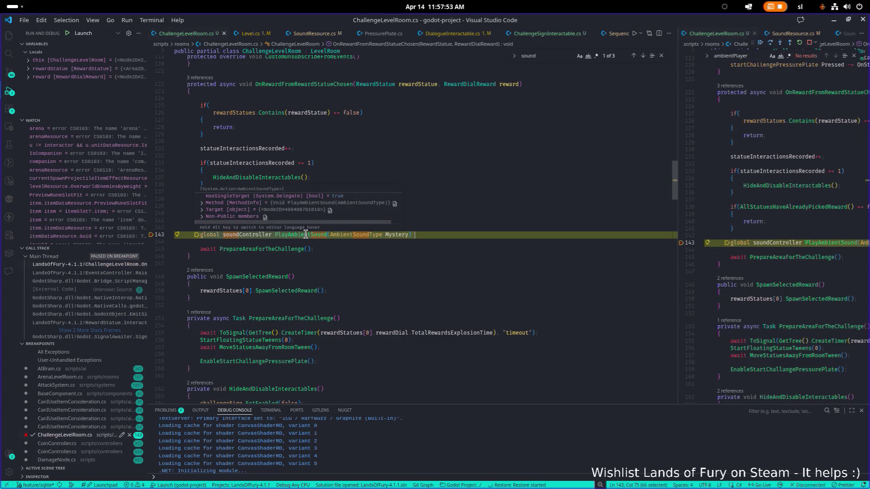
ctrl+click(306, 234)
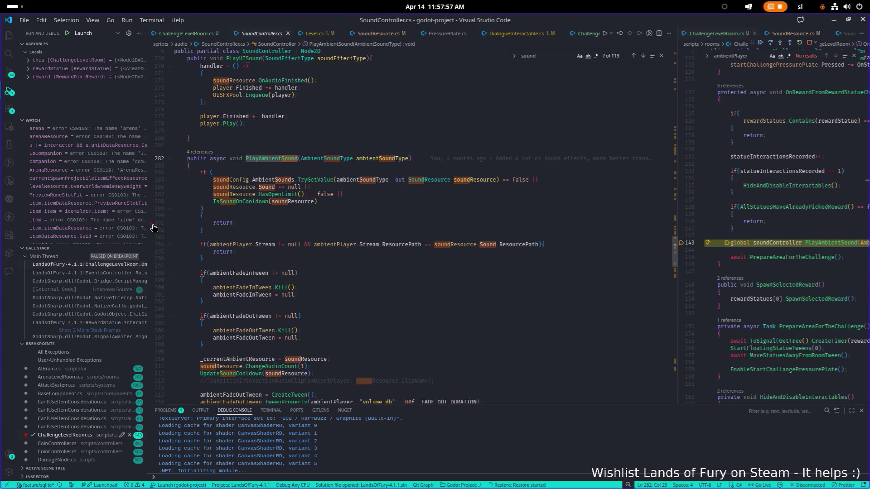
scroll(165, 278, down, 3)
scroll(165, 278, down, 3)
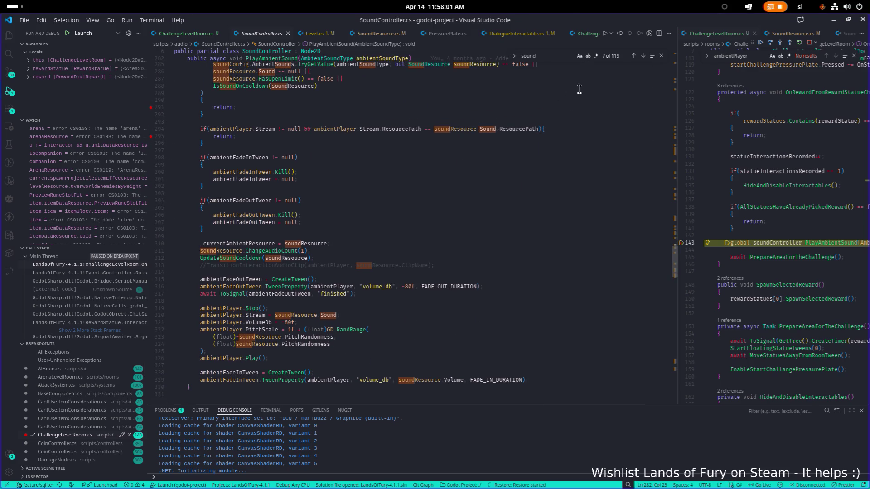
click(761, 43)
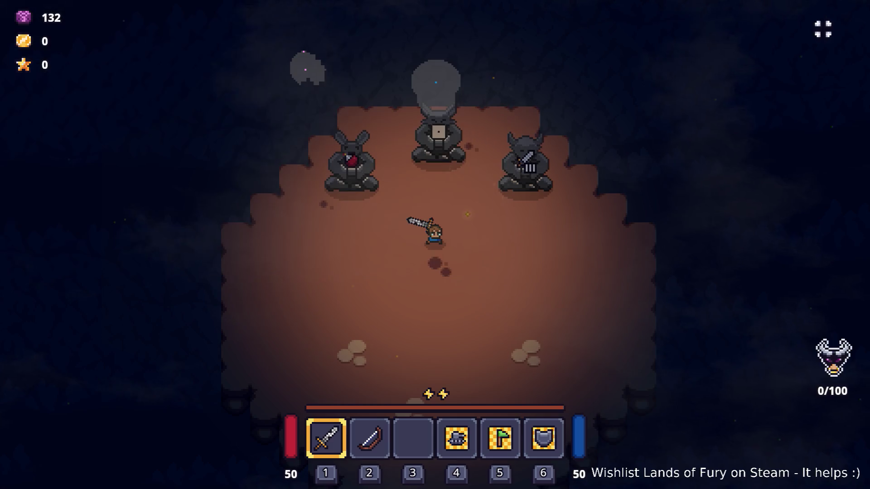
click(667, 208)
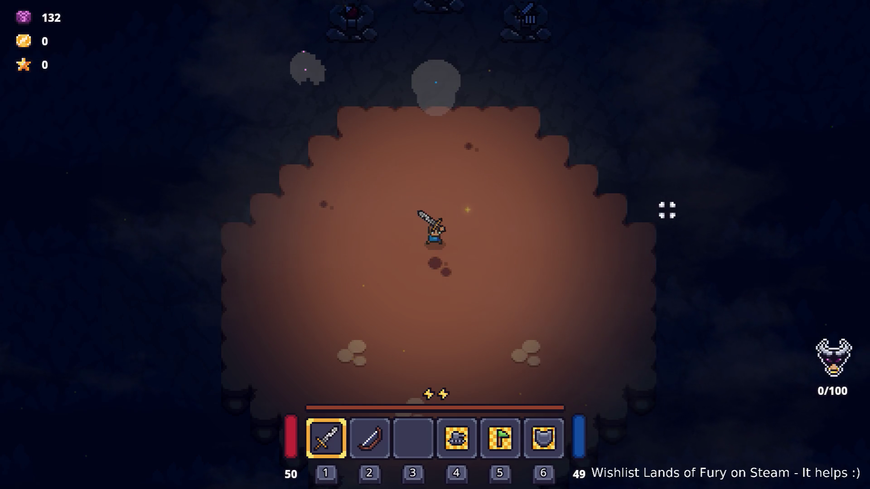
Raise Ambient Volume from 0% to 80% in the pause menu's sound options and resume play
click(408, 186)
key(Escape)
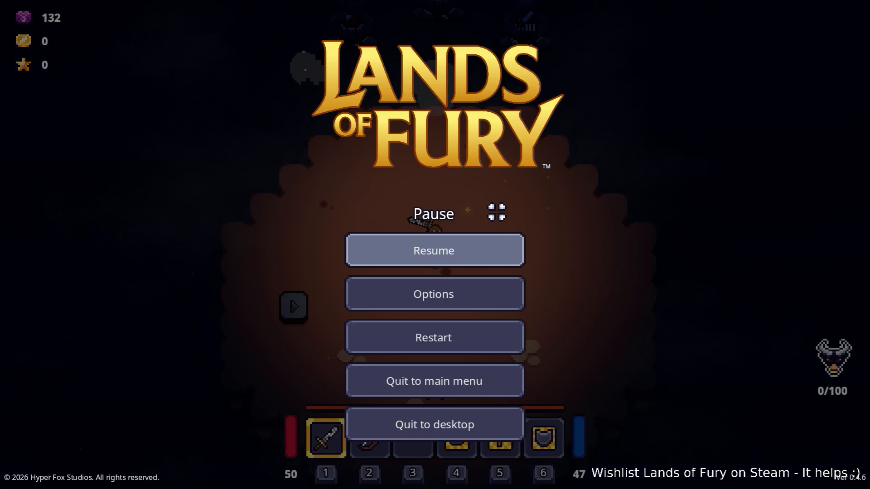
click(483, 294)
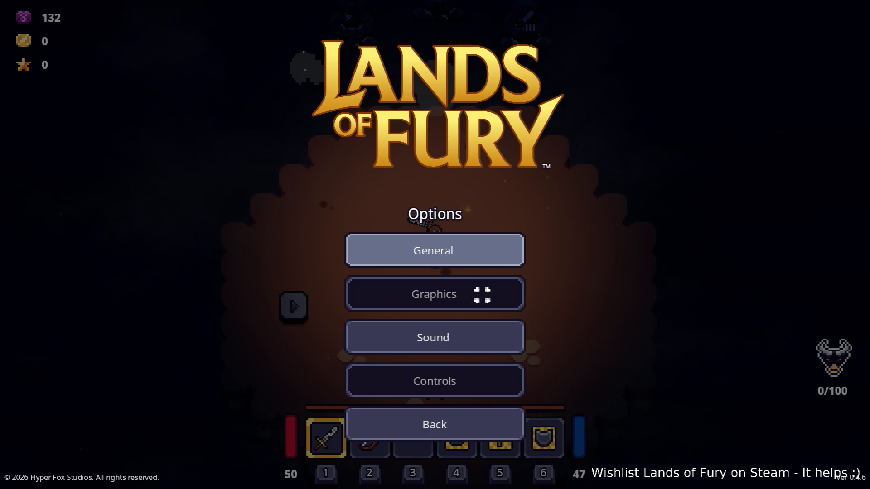
click(475, 348)
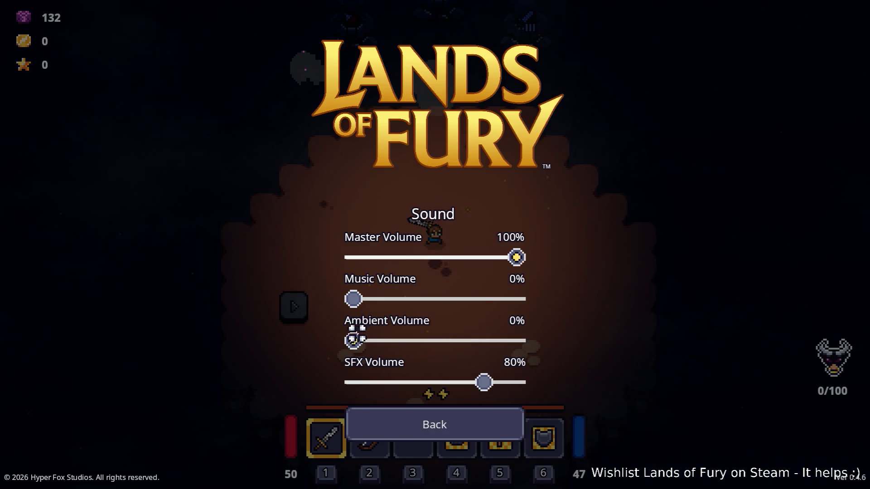
mouse_move(355, 339)
mouse_down()
mouse_move(515, 346)
mouse_move(438, 346)
mouse_move(455, 347)
mouse_up()
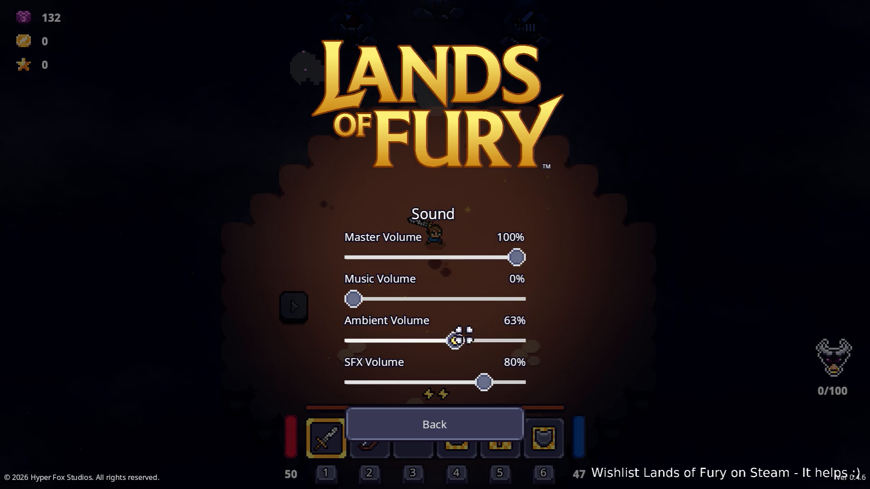
drag(458, 340, 484, 340)
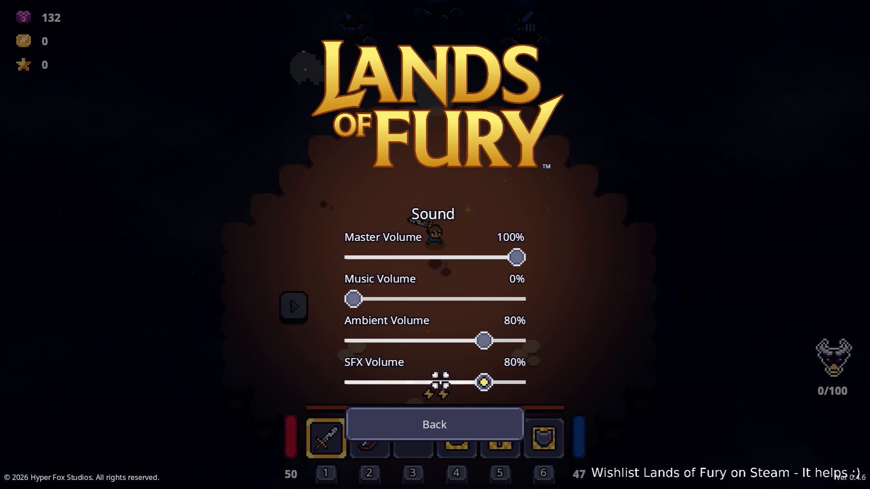
click(460, 417)
click(479, 250)
Walk the hero up toward the statues and then to the right
key(w)
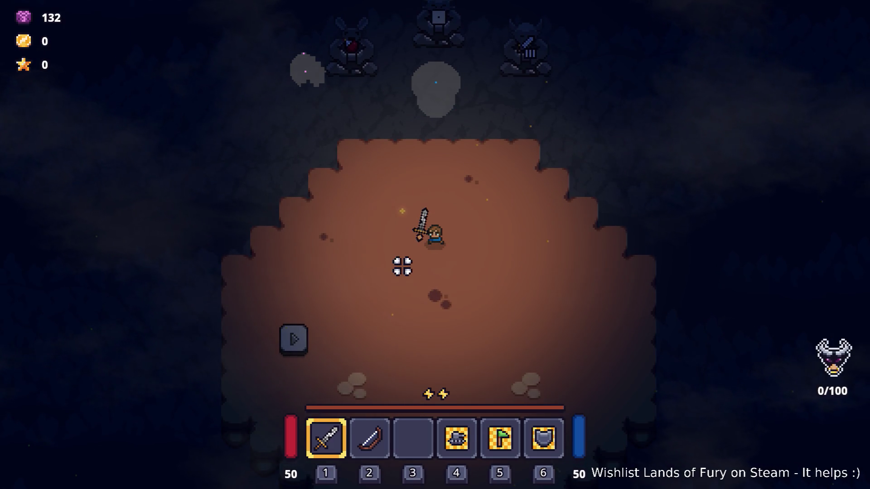
key(w)
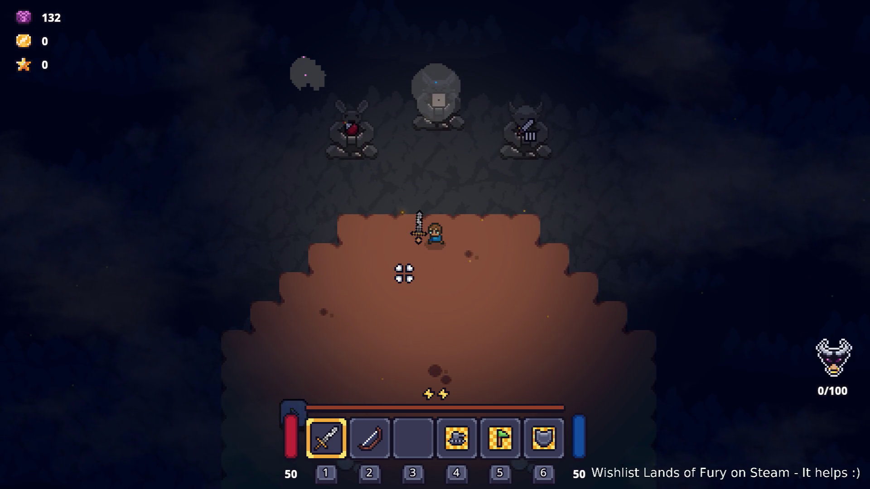
key(d)
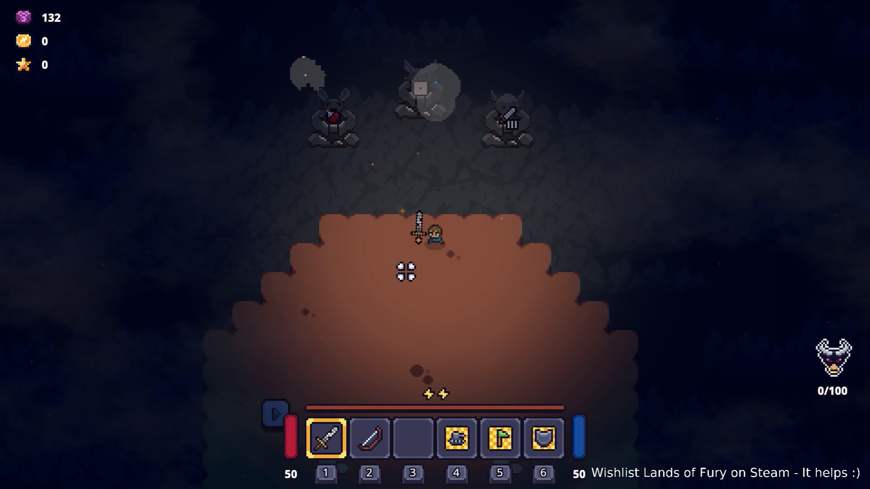
Walk the hero down-left, right through the rune stones, then down until the purple portal spawns
key(s)
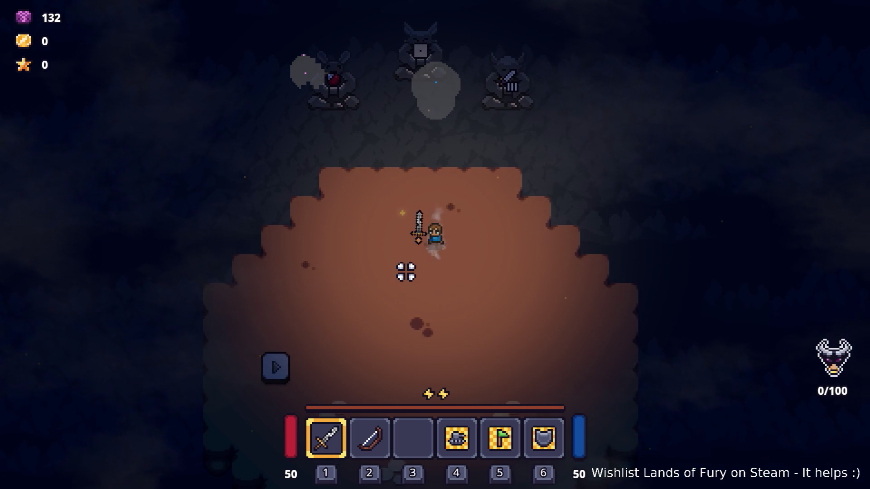
key(a)
key(s)
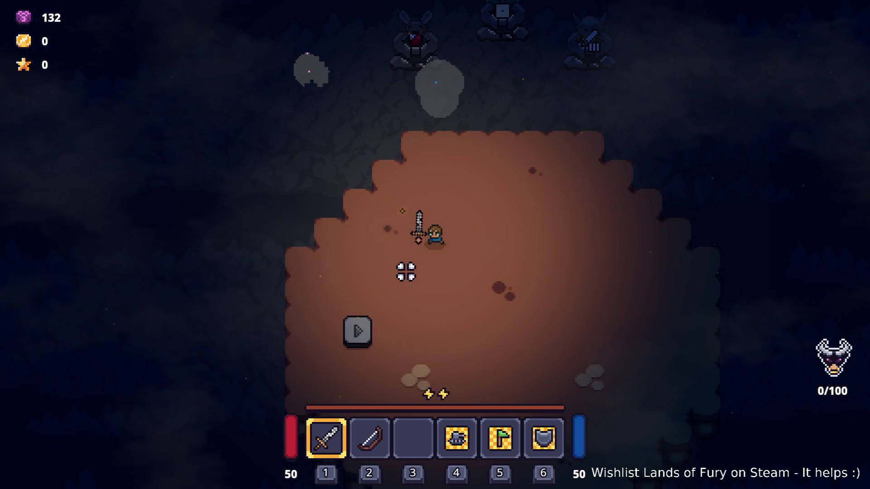
key(a)
key(a)
key(s)
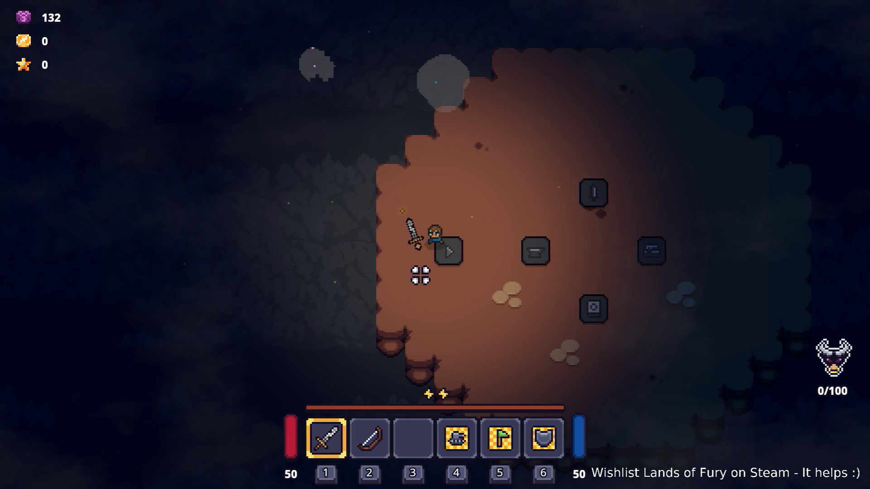
key(d)
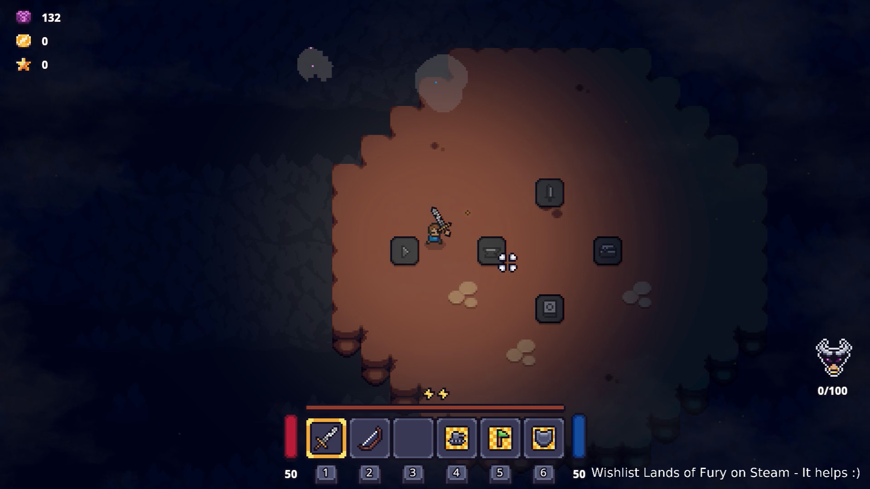
key(d)
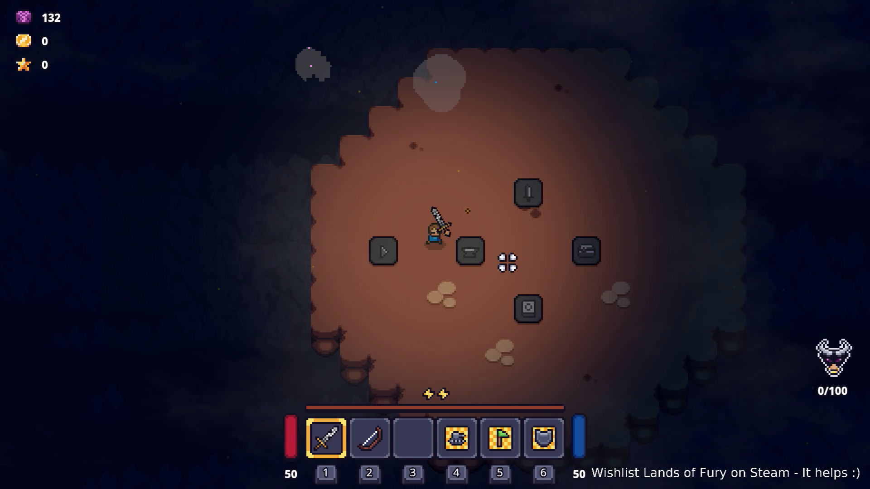
key(d)
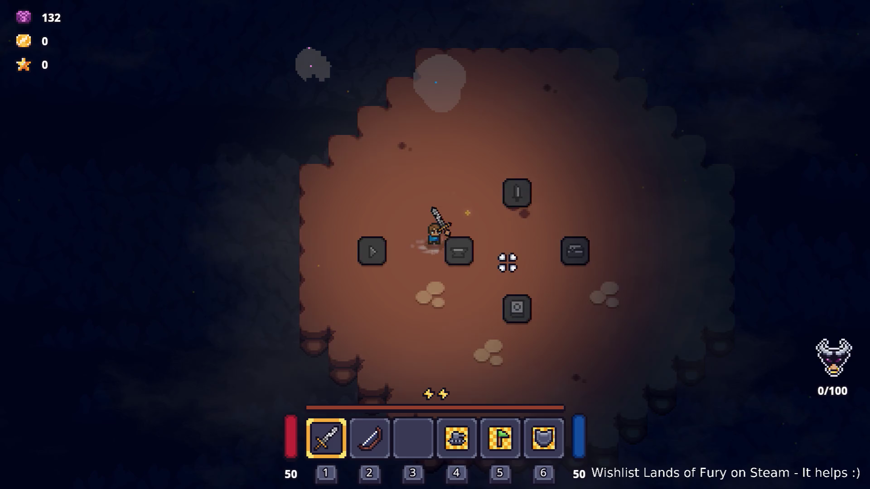
key(s)
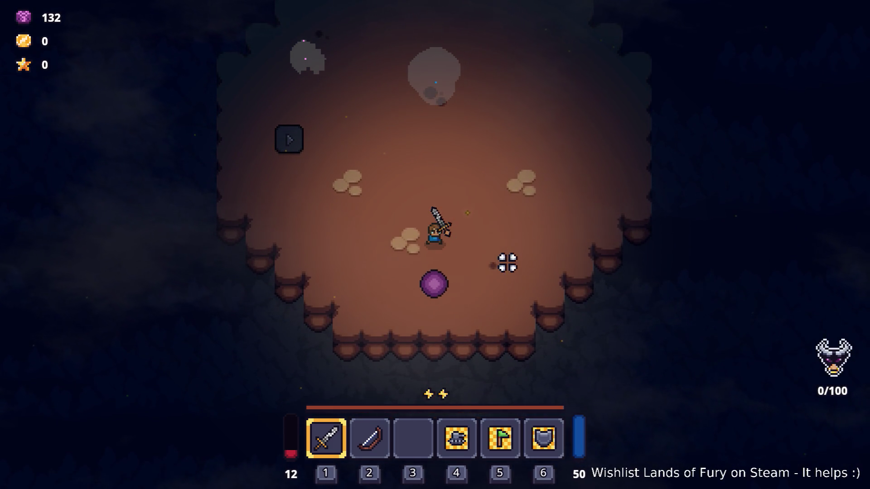
Step onto the purple portal to return to the green hub
key(w)
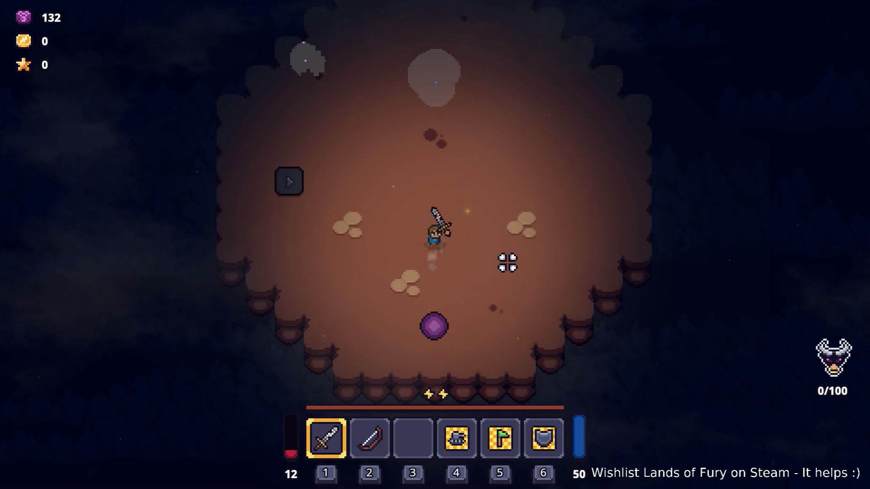
key(s)
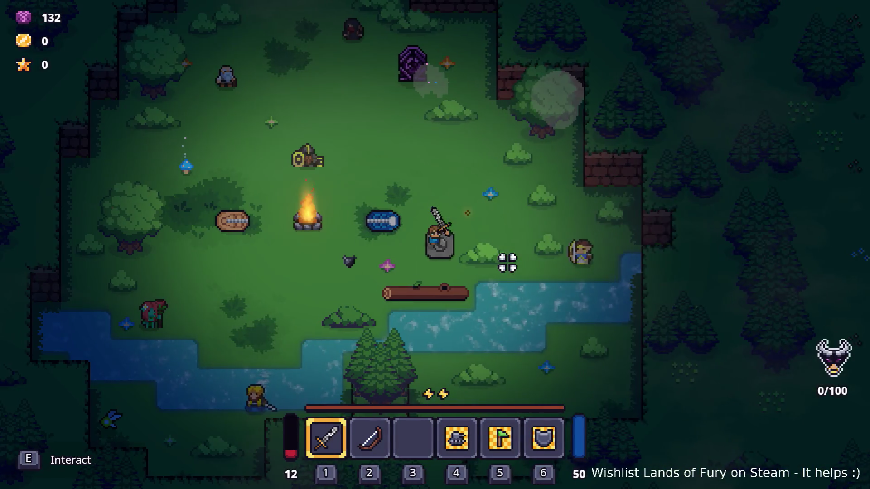
key(a)
key(d)
Walk onto the hub's stone block, then pause and quit Lands of Fury to the desktop
key(a)
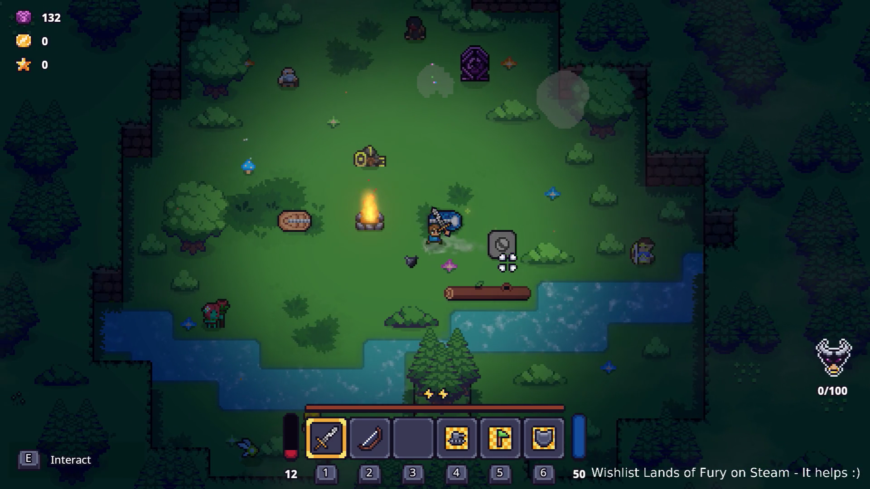
key(d)
key(a)
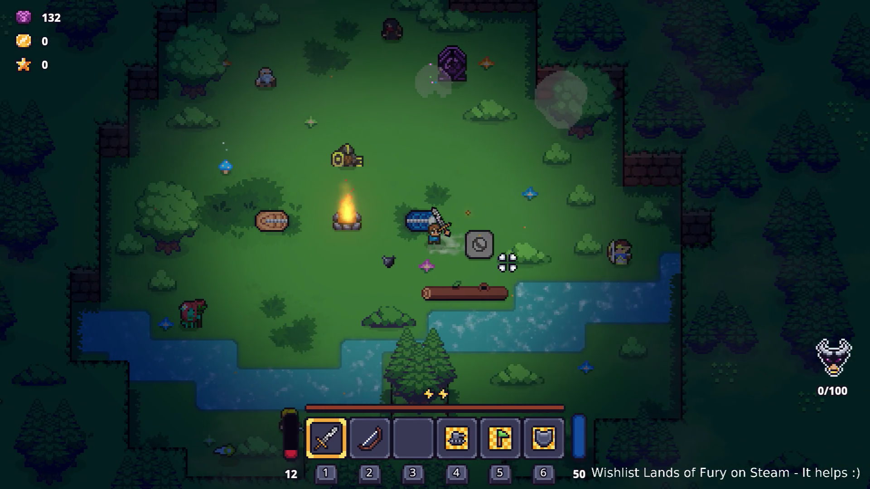
key(d)
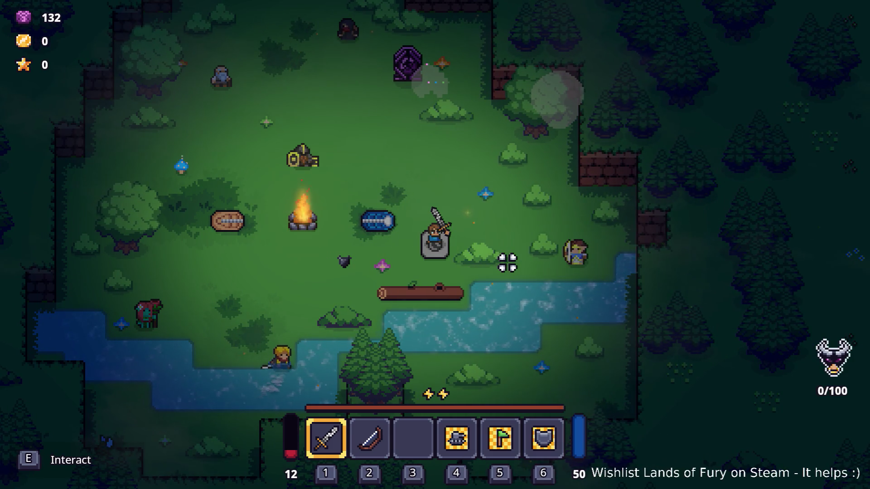
key(Escape)
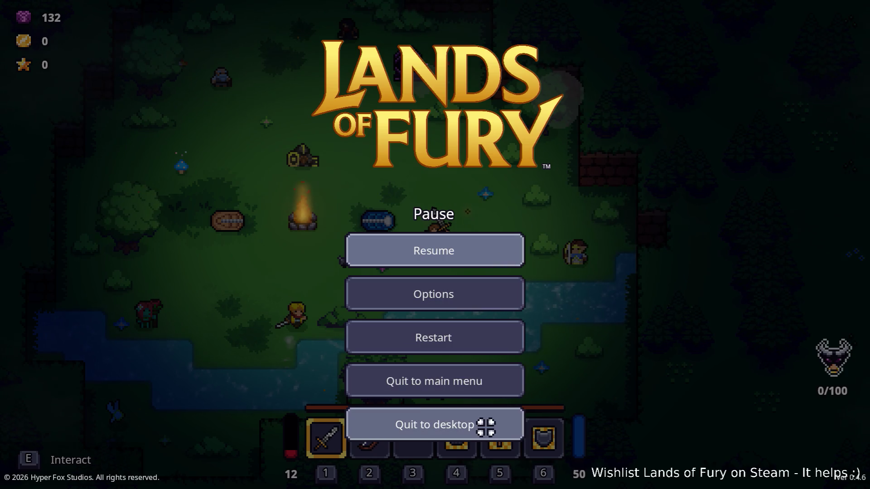
click(486, 427)
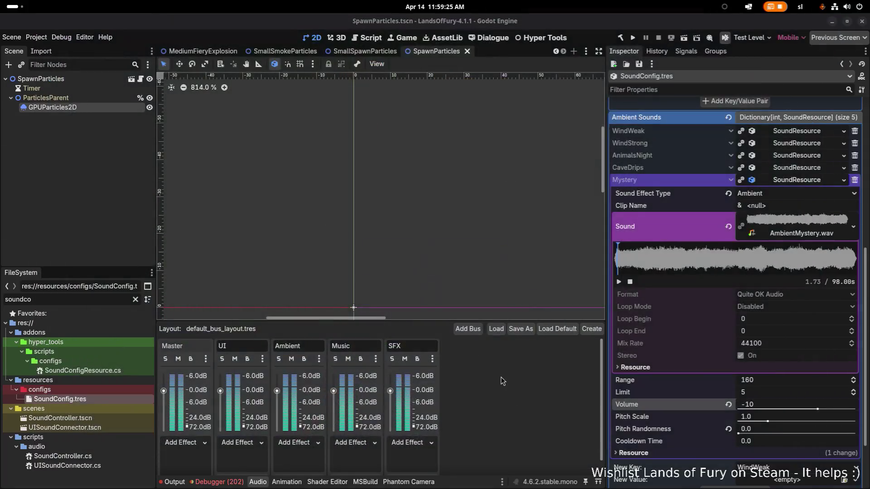
Switch from Godot's SoundConfig.tres to Visual Studio Code showing SoundController.cs
key(alt+Tab)
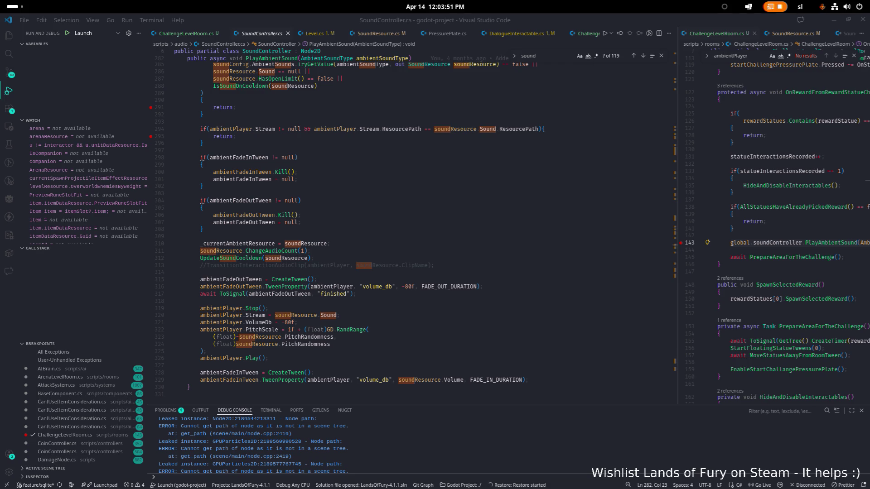
key(XF86AudioRaiseVolume)
key(XF86AudioRaiseVolume)
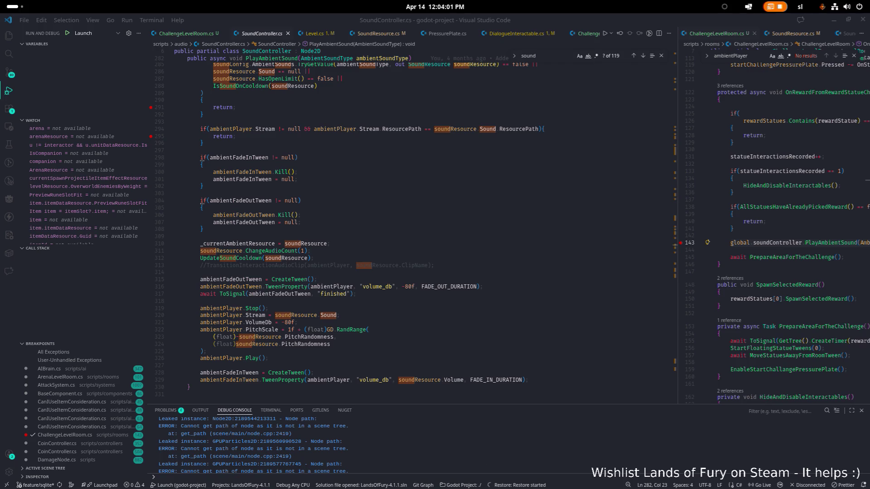